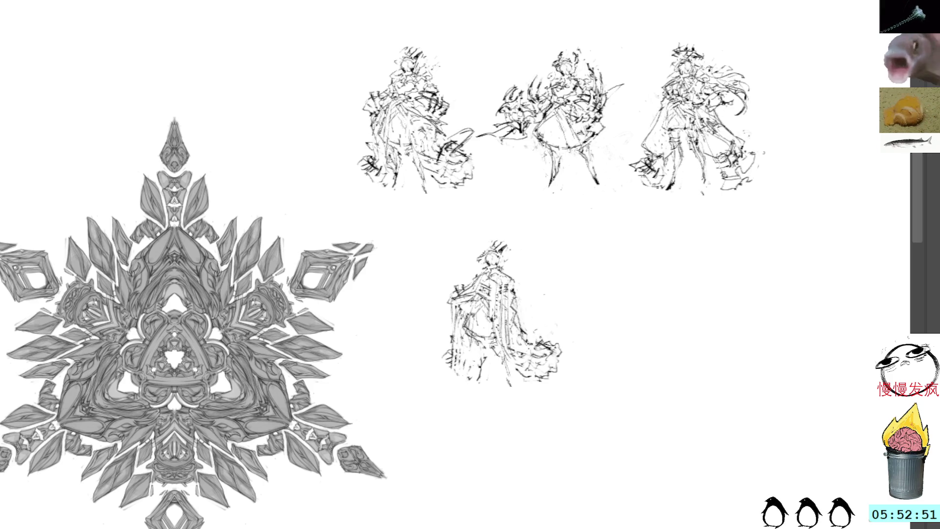
Brush short dark strokes onto the right side of the lower figure's skirt.
{"action": "mouse_move", "coordinate": [528, 353]}
{"action": "left_mouse_down"}
{"action": "mouse_move", "coordinate": [542, 343]}
{"action": "mouse_move", "coordinate": [538, 326]}
{"action": "mouse_move", "coordinate": [555, 332]}
{"action": "mouse_move", "coordinate": [557, 348]}
{"action": "left_mouse_up"}
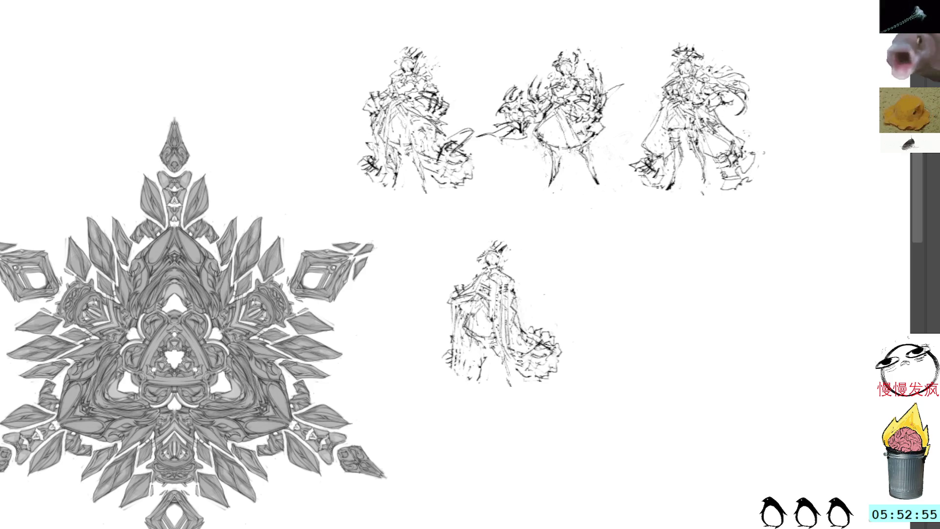
{"action": "left_click_drag", "start_coordinate": [497, 345], "coordinate": [514, 377]}
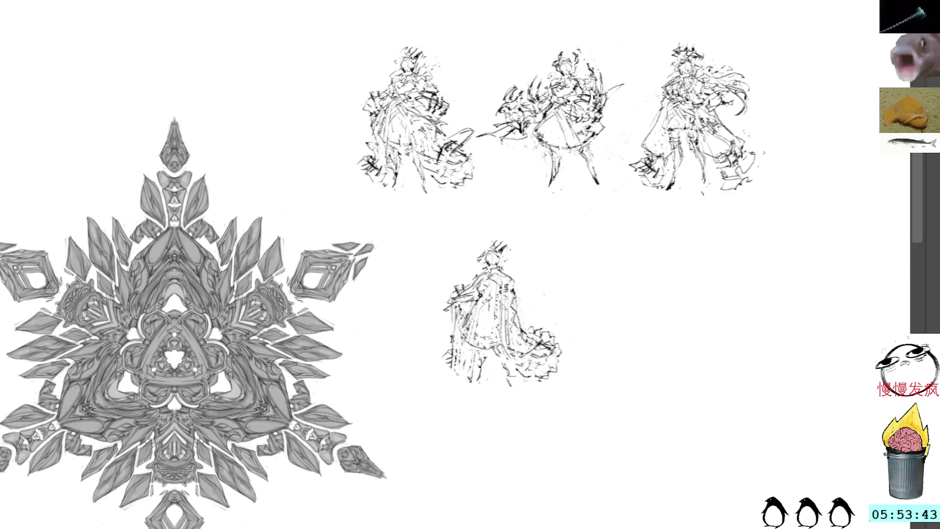
Sketch strokes along the lower figure's left edge, undoing the stray ones.
{"action": "mouse_move", "coordinate": [463, 303]}
{"action": "left_mouse_down"}
{"action": "mouse_move", "coordinate": [426, 302]}
{"action": "mouse_move", "coordinate": [456, 309]}
{"action": "left_mouse_up"}
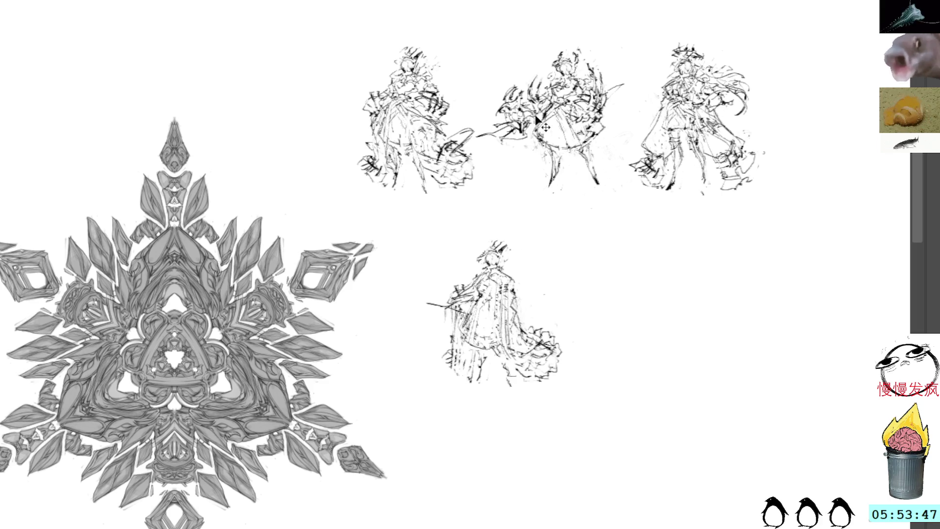
{"action": "key", "text": "ctrl+z"}
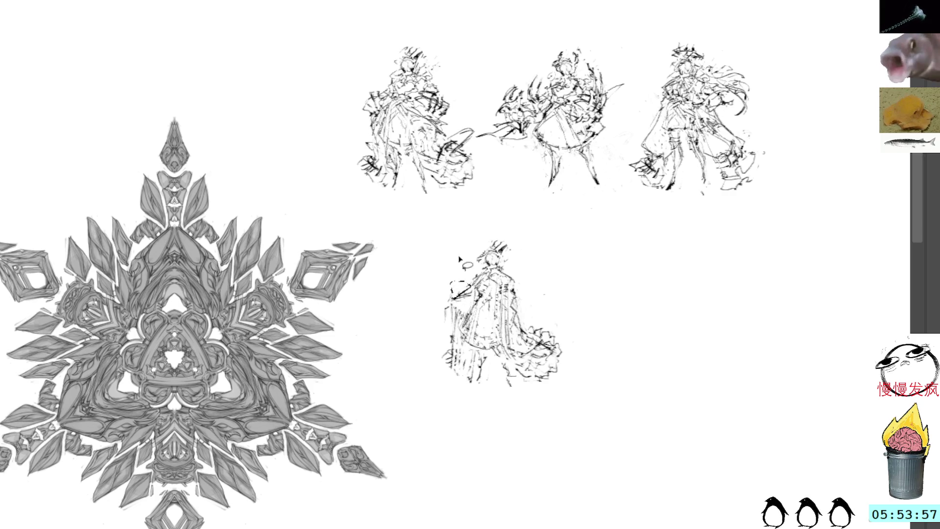
{"action": "mouse_move", "coordinate": [451, 302]}
{"action": "left_mouse_down"}
{"action": "mouse_move", "coordinate": [470, 303]}
{"action": "mouse_move", "coordinate": [456, 330]}
{"action": "mouse_move", "coordinate": [463, 376]}
{"action": "mouse_move", "coordinate": [465, 359]}
{"action": "left_mouse_up"}
{"action": "left_click_drag", "start_coordinate": [450, 305], "coordinate": [466, 377]}
{"action": "key", "text": "ctrl+z"}
{"action": "key", "text": "ctrl+z"}
{"action": "key", "text": "ctrl+z"}
Redraw curved strokes on the lower figure's left edge and lower-left area.
{"action": "left_click_drag", "start_coordinate": [458, 342], "coordinate": [468, 380]}
{"action": "mouse_move", "coordinate": [472, 343]}
{"action": "left_mouse_down"}
{"action": "mouse_move", "coordinate": [489, 386]}
{"action": "mouse_move", "coordinate": [485, 404]}
{"action": "mouse_move", "coordinate": [476, 392]}
{"action": "left_mouse_up"}
{"action": "key", "text": "ctrl+z"}
{"action": "key", "text": "ctrl+z"}
{"action": "left_click_drag", "start_coordinate": [478, 319], "coordinate": [486, 327]}
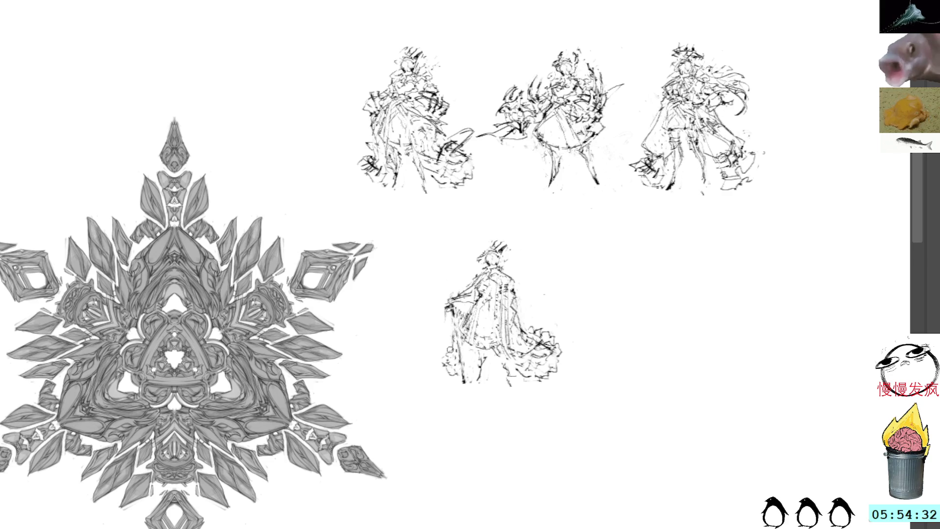
Add dark strokes along the lower figure's lower-left hem plus a small mark higher up.
{"action": "mouse_move", "coordinate": [457, 348]}
{"action": "left_mouse_down"}
{"action": "mouse_move", "coordinate": [438, 369]}
{"action": "mouse_move", "coordinate": [452, 375]}
{"action": "left_mouse_up"}
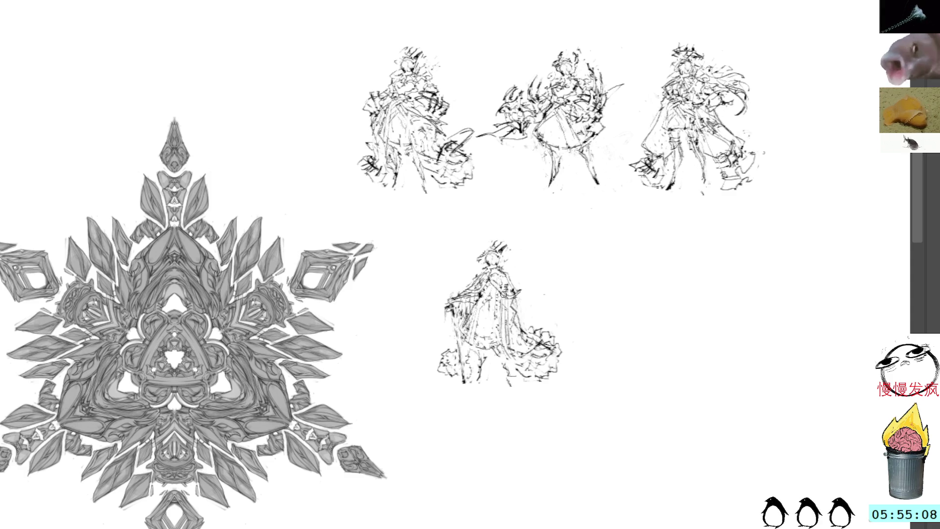
{"action": "left_click_drag", "start_coordinate": [504, 273], "coordinate": [518, 297]}
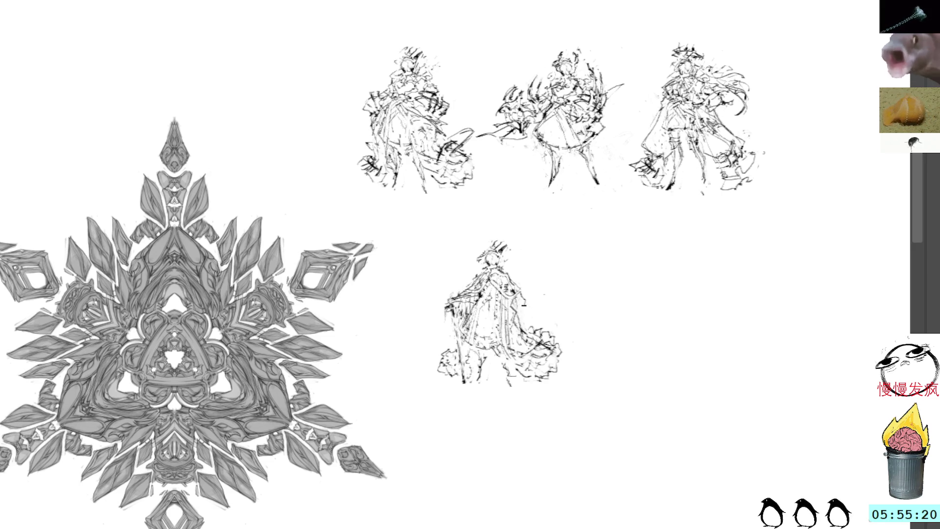
Build up strokes on the lower figure's skirt, hem edges and beside its head.
{"action": "left_click_drag", "start_coordinate": [517, 293], "coordinate": [550, 332]}
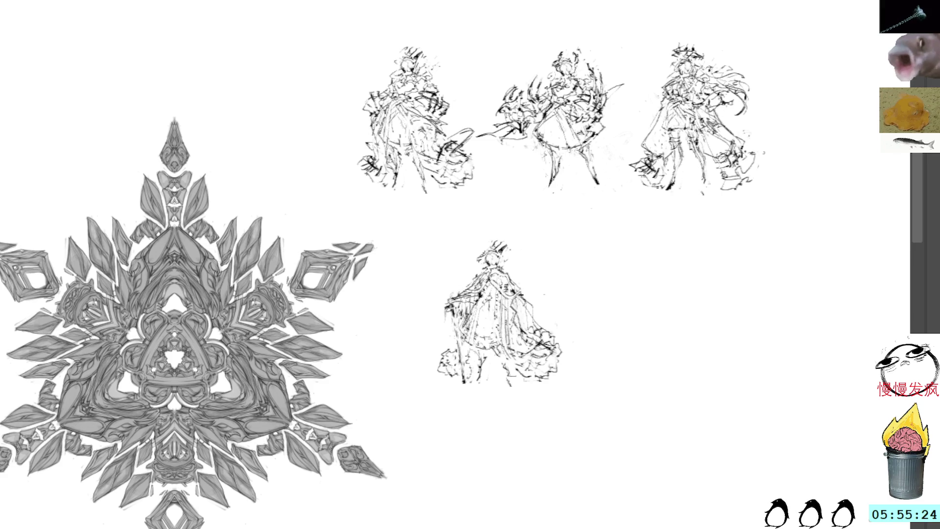
{"action": "mouse_move", "coordinate": [523, 298]}
{"action": "left_mouse_down"}
{"action": "mouse_move", "coordinate": [568, 343]}
{"action": "mouse_move", "coordinate": [563, 354]}
{"action": "left_mouse_up"}
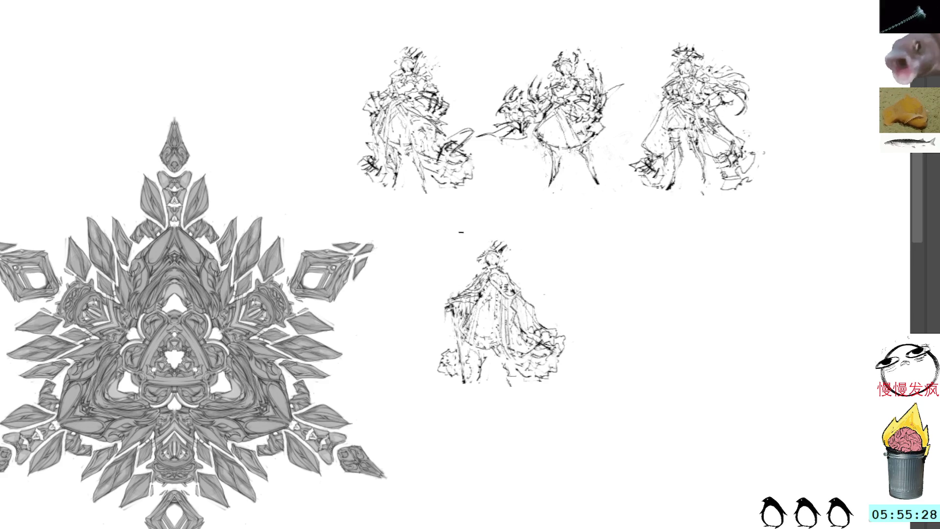
{"action": "left_click_drag", "start_coordinate": [436, 346], "coordinate": [460, 349]}
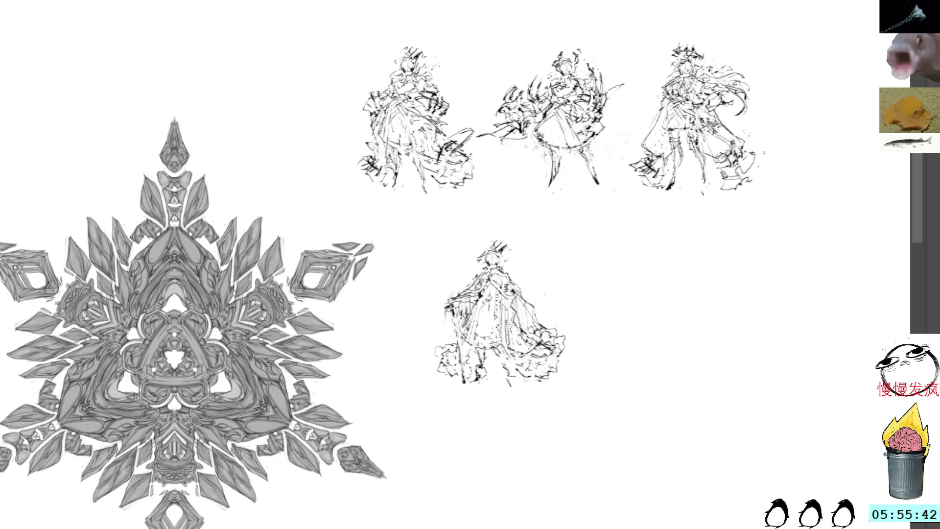
{"action": "mouse_move", "coordinate": [498, 371]}
{"action": "left_mouse_down"}
{"action": "mouse_move", "coordinate": [513, 370]}
{"action": "mouse_move", "coordinate": [500, 377]}
{"action": "mouse_move", "coordinate": [514, 382]}
{"action": "left_mouse_up"}
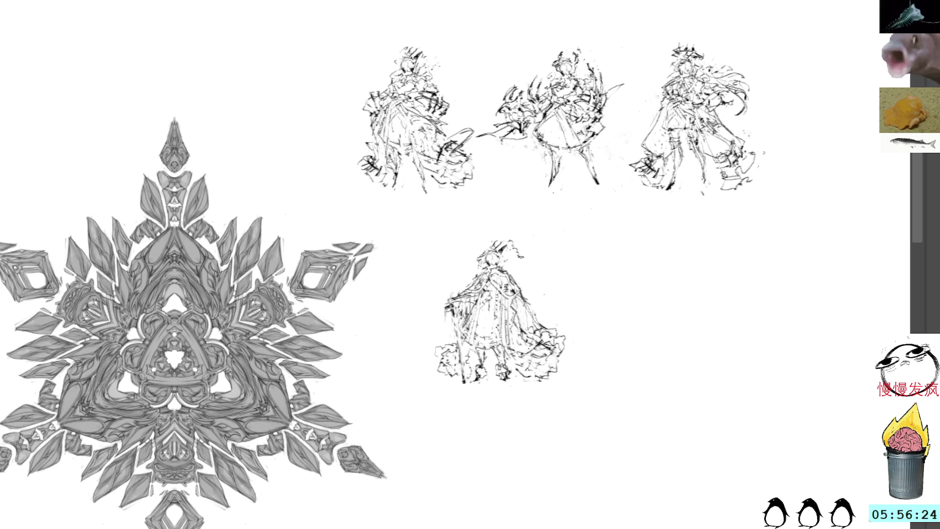
{"action": "left_click_drag", "start_coordinate": [508, 242], "coordinate": [523, 248]}
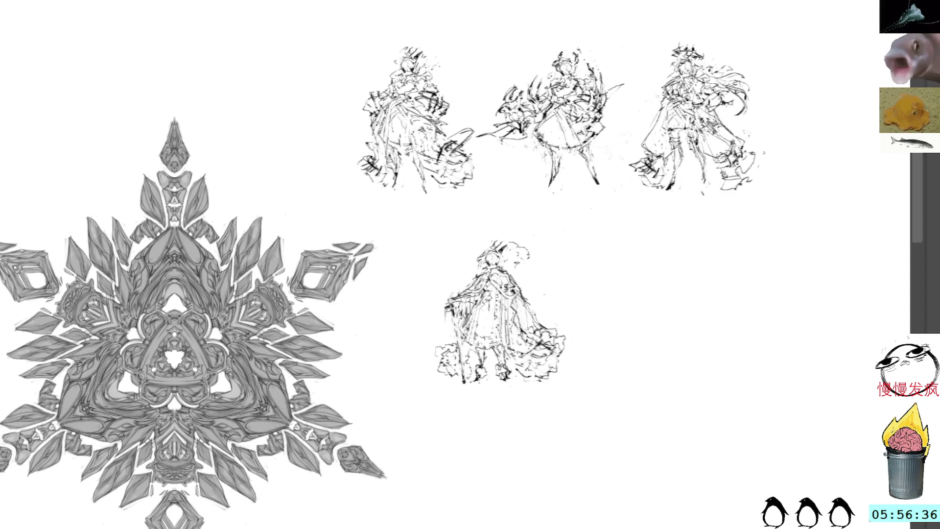
Move the lower figure sketch toward the right with the transform tool.
{"action": "mouse_move", "coordinate": [474, 317]}
{"action": "left_mouse_down"}
{"action": "mouse_move", "coordinate": [476, 246]}
{"action": "mouse_move", "coordinate": [396, 281]}
{"action": "left_mouse_up"}
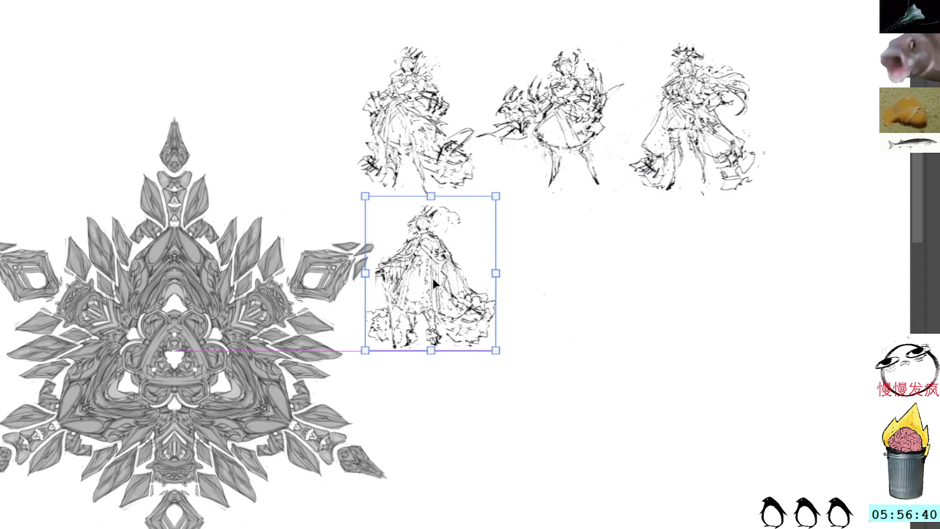
Commit the lower figure's position and drag a duplicate of it to the right.
{"action": "key", "text": "ctrl+d"}
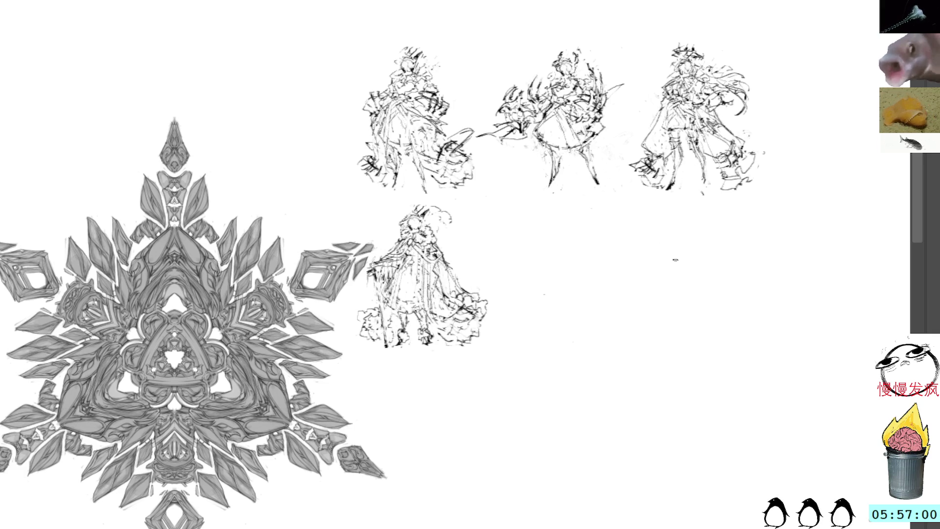
{"action": "left_click_drag", "start_coordinate": [406, 290], "coordinate": [559, 290]}
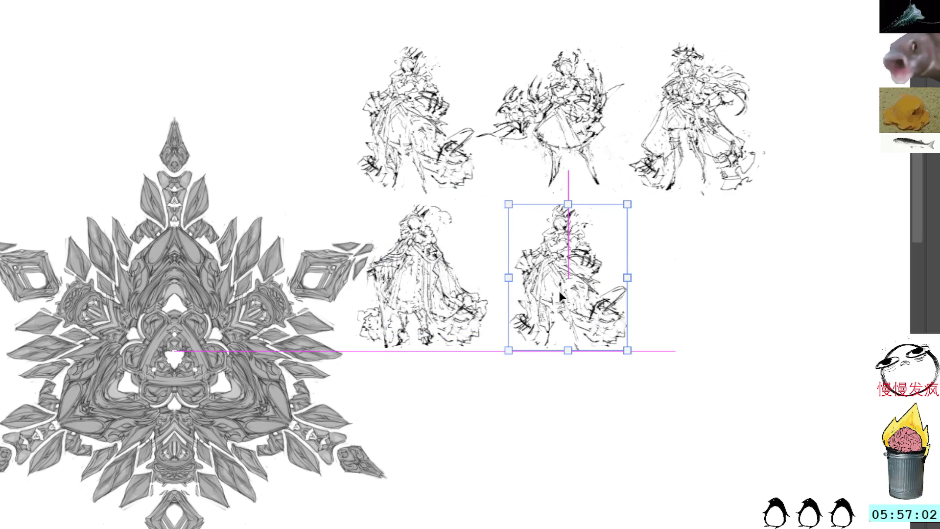
Mirror the copied sketch horizontally, nudge it left and commit the transform.
{"action": "key", "text": "h"}
{"action": "left_click_drag", "start_coordinate": [558, 285], "coordinate": [541, 284]}
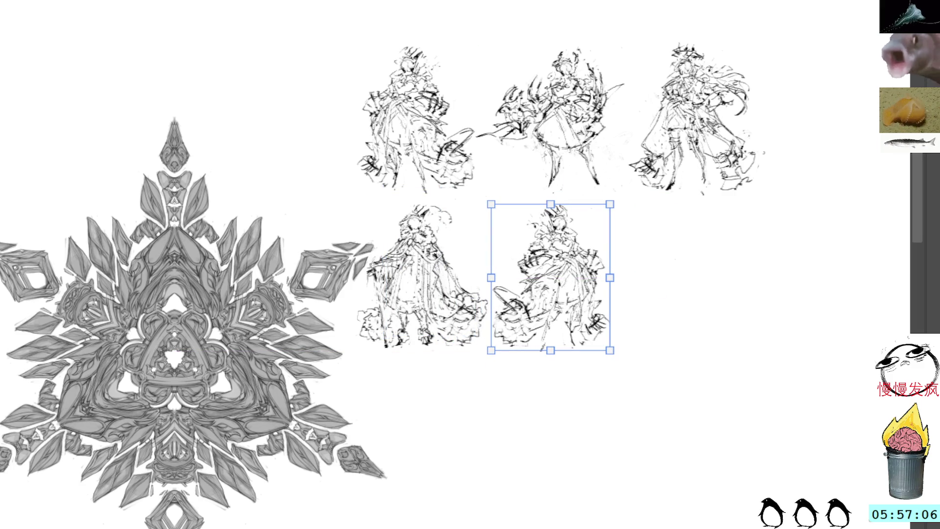
{"action": "key", "text": "Return"}
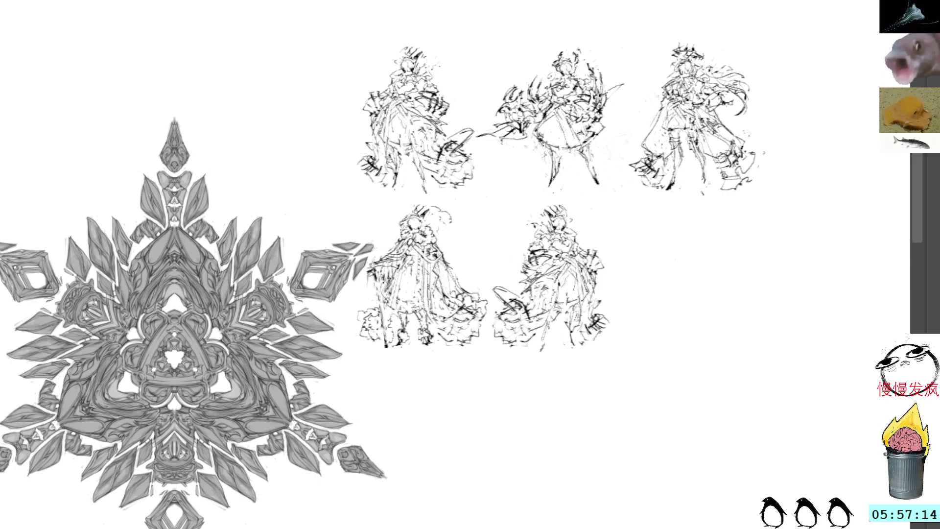
Lasso part of the fifth sketch, then clear the selection.
{"action": "mouse_move", "coordinate": [523, 299]}
{"action": "left_mouse_down"}
{"action": "mouse_move", "coordinate": [523, 316]}
{"action": "mouse_move", "coordinate": [523, 299]}
{"action": "left_mouse_up"}
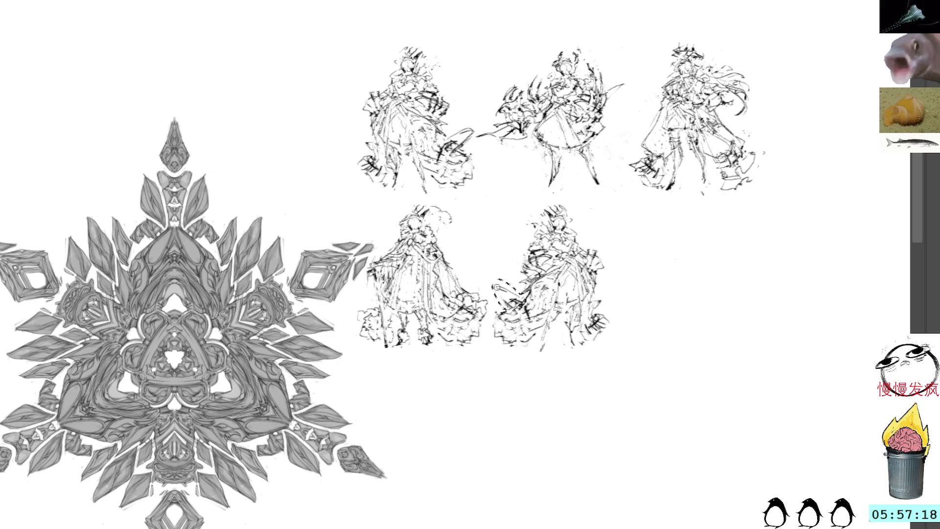
{"action": "key", "text": "ctrl+d"}
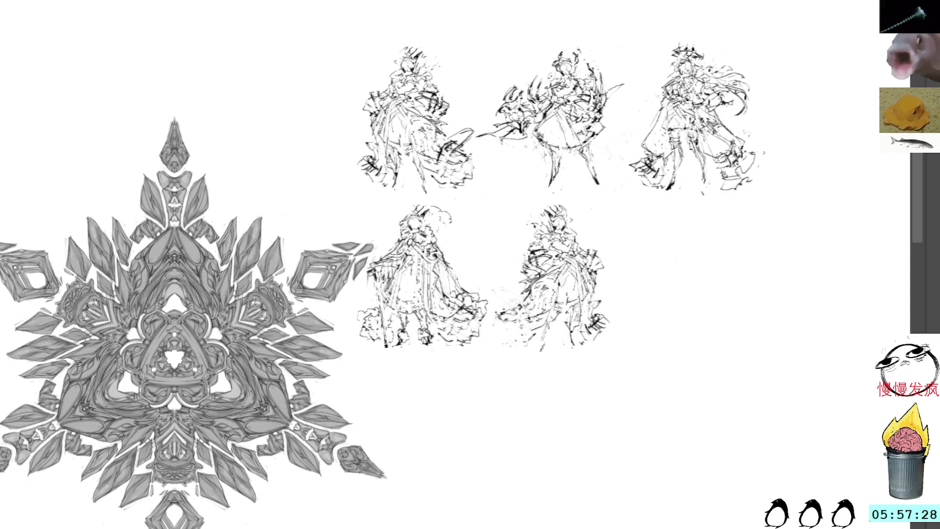
Pencil fresh curved strokes over the fifth figure's lower dress and right edge, undoing a stray loop.
{"action": "left_click_drag", "start_coordinate": [511, 309], "coordinate": [552, 350]}
{"action": "left_click_drag", "start_coordinate": [507, 326], "coordinate": [566, 349]}
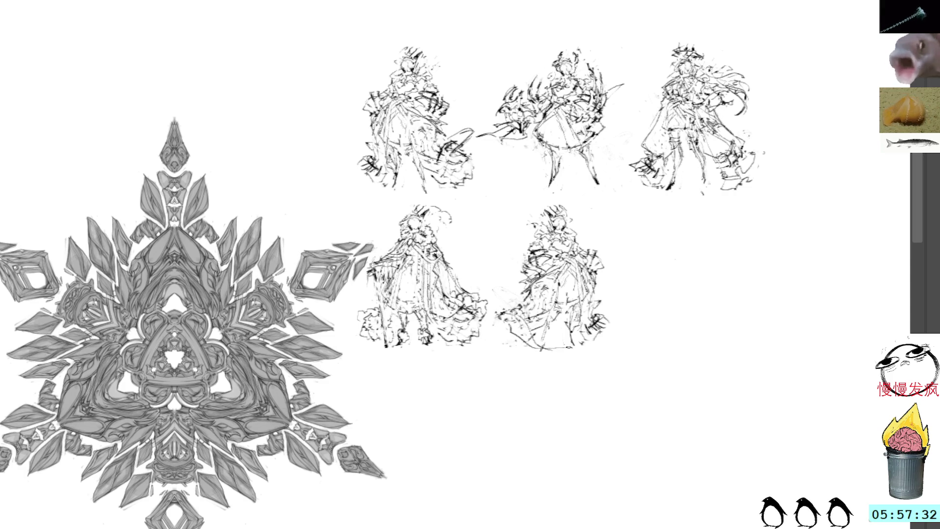
{"action": "left_click_drag", "start_coordinate": [583, 288], "coordinate": [598, 335]}
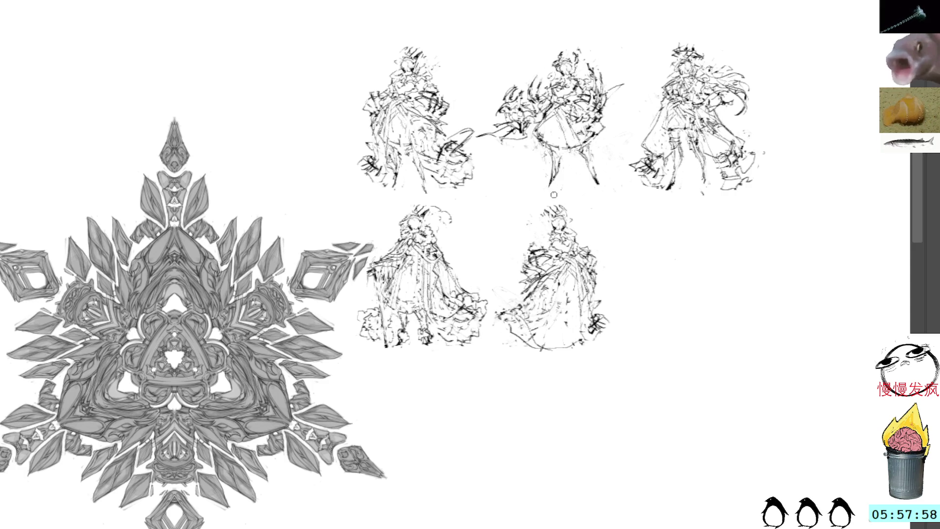
{"action": "mouse_move", "coordinate": [509, 304]}
{"action": "left_mouse_down"}
{"action": "mouse_move", "coordinate": [564, 335]}
{"action": "mouse_move", "coordinate": [607, 310]}
{"action": "left_mouse_up"}
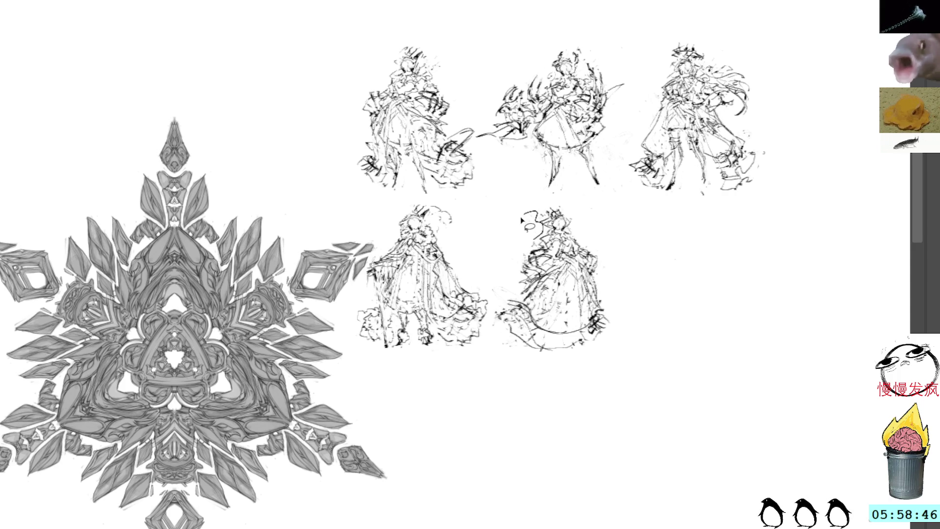
{"action": "key", "text": "ctrl+z"}
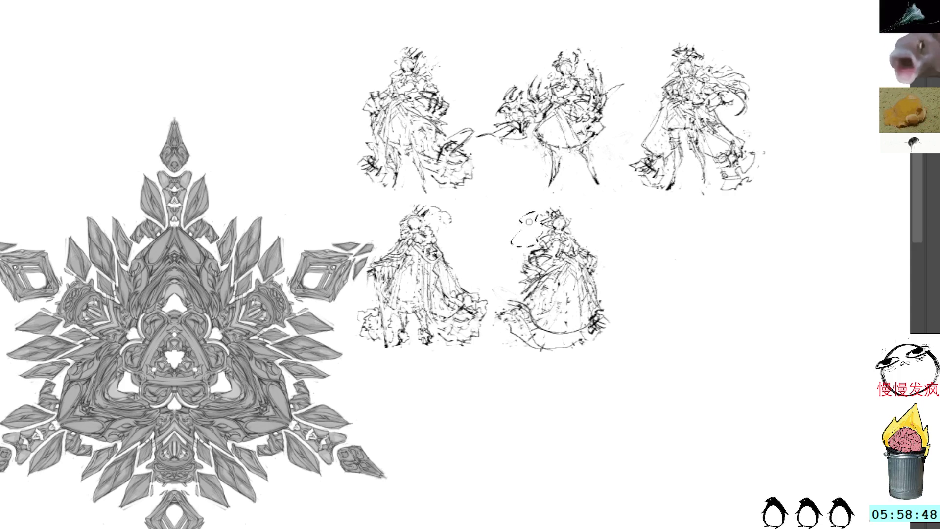
Undo the marks near the fifth sketch's head and hatch along its skirt hem.
{"action": "key", "text": "ctrl+z"}
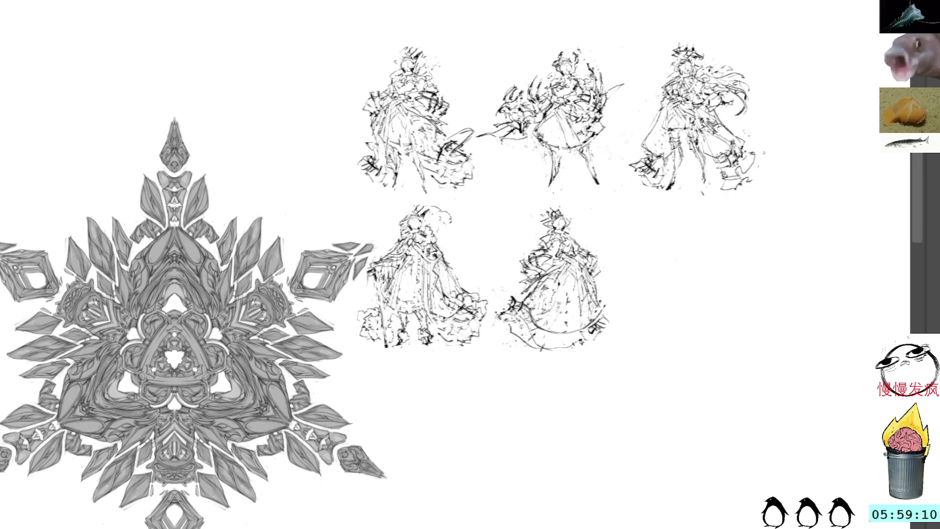
{"action": "mouse_move", "coordinate": [530, 318]}
{"action": "left_mouse_down"}
{"action": "mouse_move", "coordinate": [548, 336]}
{"action": "mouse_move", "coordinate": [575, 328]}
{"action": "mouse_move", "coordinate": [574, 336]}
{"action": "mouse_move", "coordinate": [589, 335]}
{"action": "left_mouse_up"}
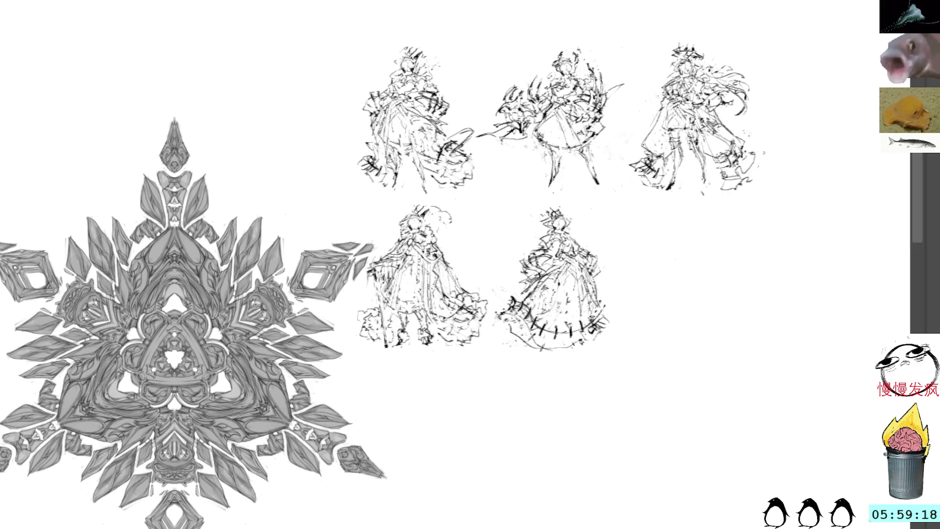
{"action": "mouse_move", "coordinate": [590, 318]}
{"action": "left_mouse_down"}
{"action": "mouse_move", "coordinate": [593, 330]}
{"action": "mouse_move", "coordinate": [603, 324]}
{"action": "left_mouse_up"}
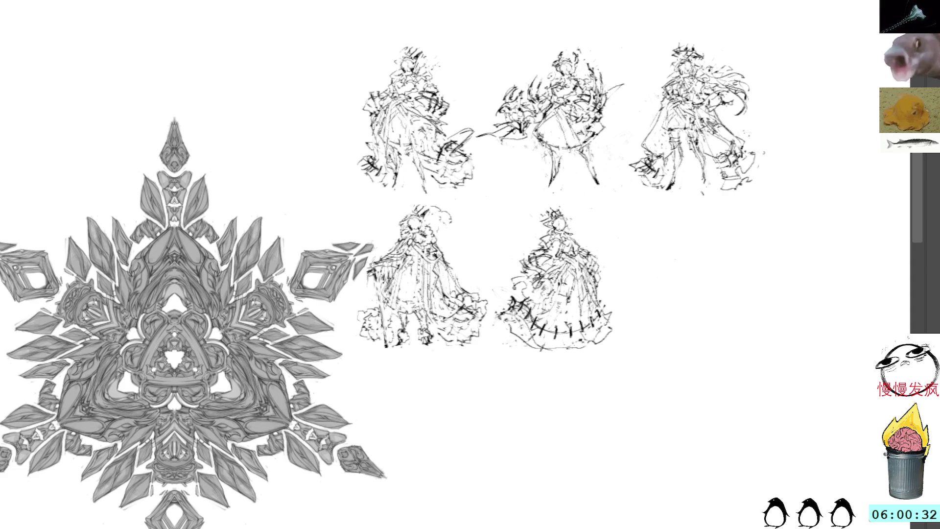
Lasso a selection around the fifth character sketch.
{"action": "mouse_move", "coordinate": [578, 206]}
{"action": "left_mouse_down"}
{"action": "mouse_move", "coordinate": [656, 261]}
{"action": "mouse_move", "coordinate": [614, 198]}
{"action": "mouse_move", "coordinate": [451, 439]}
{"action": "mouse_move", "coordinate": [852, 123]}
{"action": "mouse_move", "coordinate": [453, 435]}
{"action": "mouse_move", "coordinate": [440, 434]}
{"action": "left_mouse_up"}
Transform the fifth sketch down beneath the fourth, commit it, and paste a sixth copy.
{"action": "key", "text": "ctrl+t"}
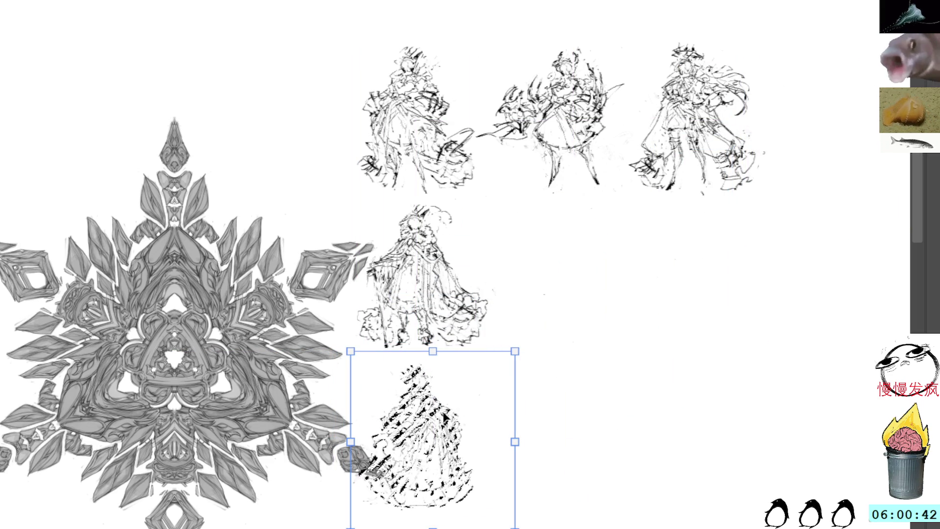
{"action": "key", "text": "Return"}
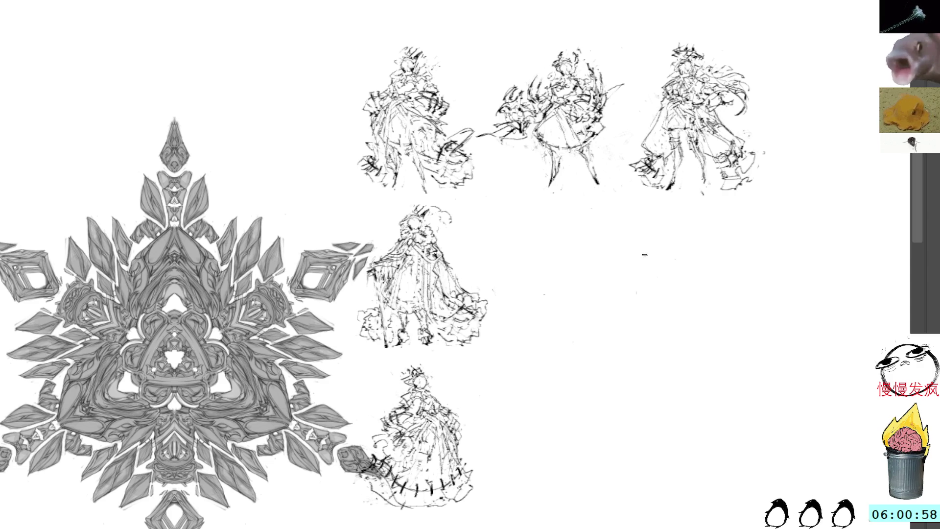
{"action": "key", "text": "ctrl+v"}
Duplicate the character sketch, flip it horizontally and place it in the middle-right space.
{"action": "key", "text": "ctrl+t"}
{"action": "left_click_drag", "start_coordinate": [460, 301], "coordinate": [624, 301]}
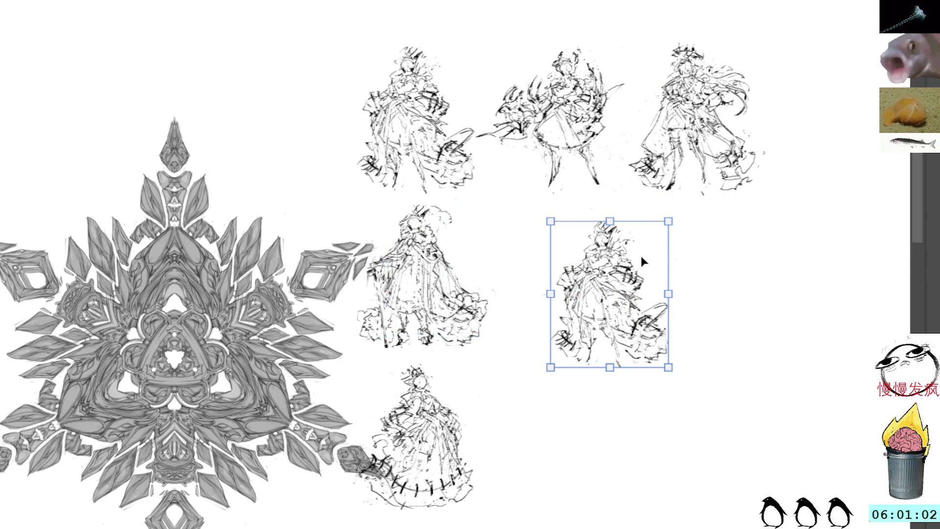
{"action": "key", "text": "h"}
{"action": "left_click_drag", "start_coordinate": [631, 258], "coordinate": [596, 331]}
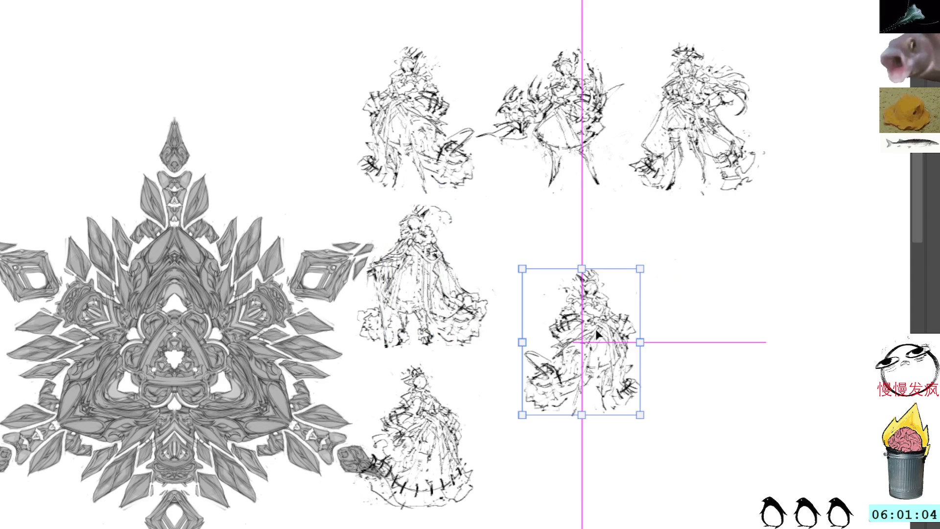
{"action": "key", "text": "Return"}
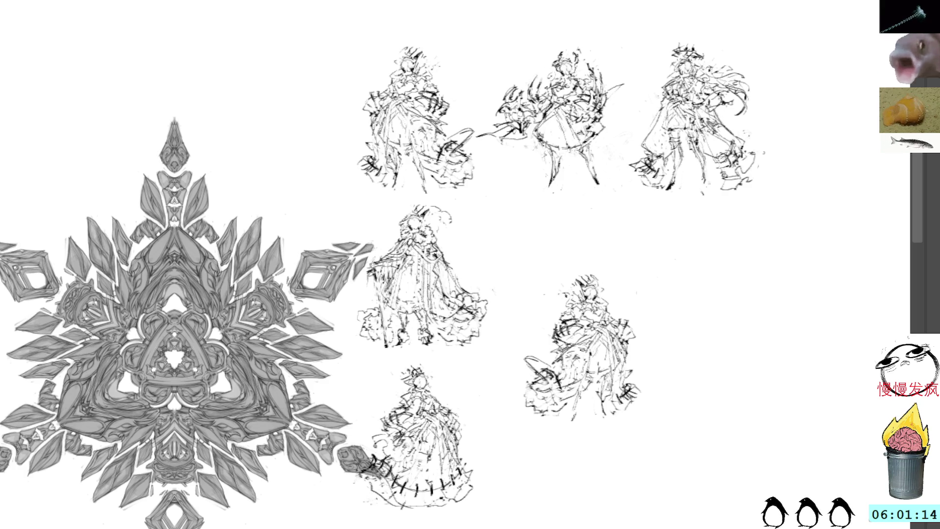
Sketch pencil strokes on the lower-right figure and its skirt, then undo the unwanted ones.
{"action": "mouse_move", "coordinate": [570, 361]}
{"action": "left_mouse_down"}
{"action": "mouse_move", "coordinate": [606, 326]}
{"action": "mouse_move", "coordinate": [610, 367]}
{"action": "left_mouse_up"}
{"action": "left_click_drag", "start_coordinate": [618, 326], "coordinate": [615, 360]}
{"action": "left_click_drag", "start_coordinate": [608, 283], "coordinate": [616, 285]}
{"action": "key", "text": "ctrl+z"}
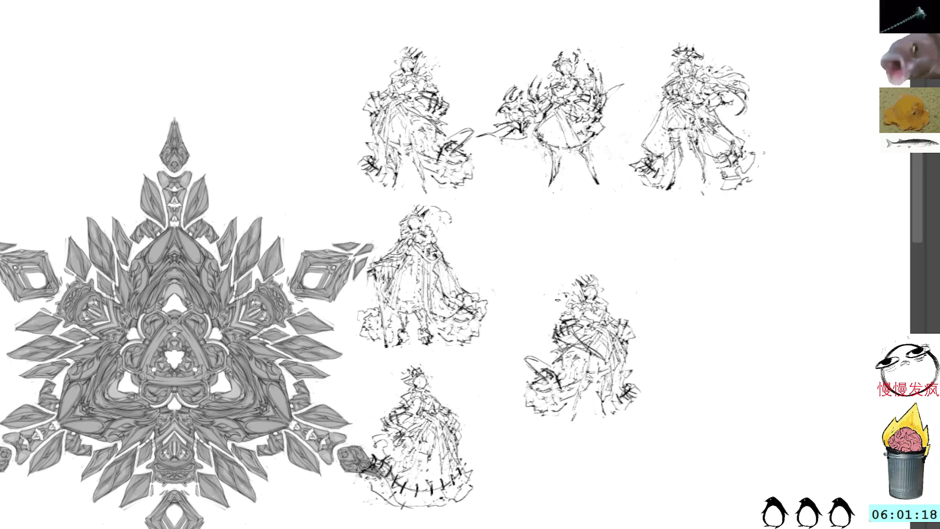
{"action": "key", "text": "ctrl+z"}
{"action": "key", "text": "ctrl+z"}
{"action": "key", "text": "ctrl+z"}
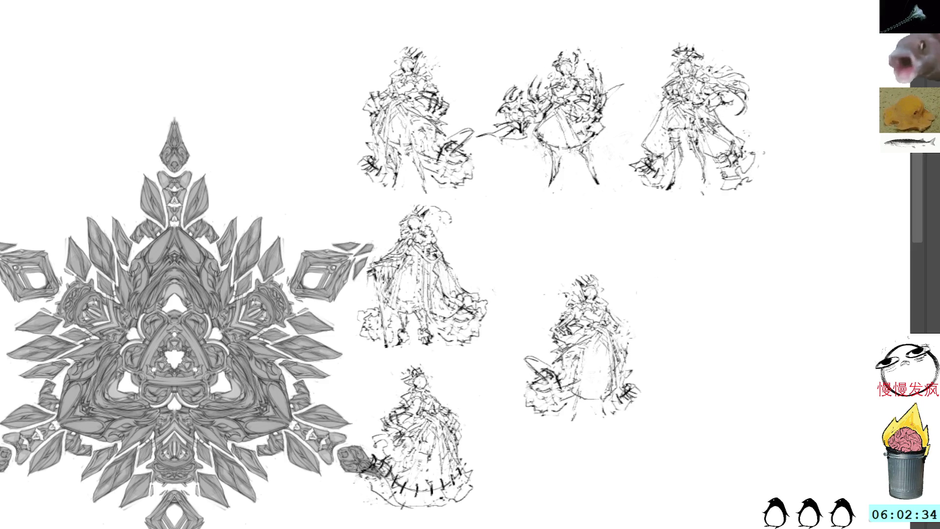
{"action": "mouse_move", "coordinate": [547, 356]}
{"action": "left_mouse_down"}
{"action": "mouse_move", "coordinate": [526, 375]}
{"action": "mouse_move", "coordinate": [565, 364]}
{"action": "left_mouse_up"}
{"action": "key", "text": "ctrl+z"}
{"action": "key", "text": "ctrl+z"}
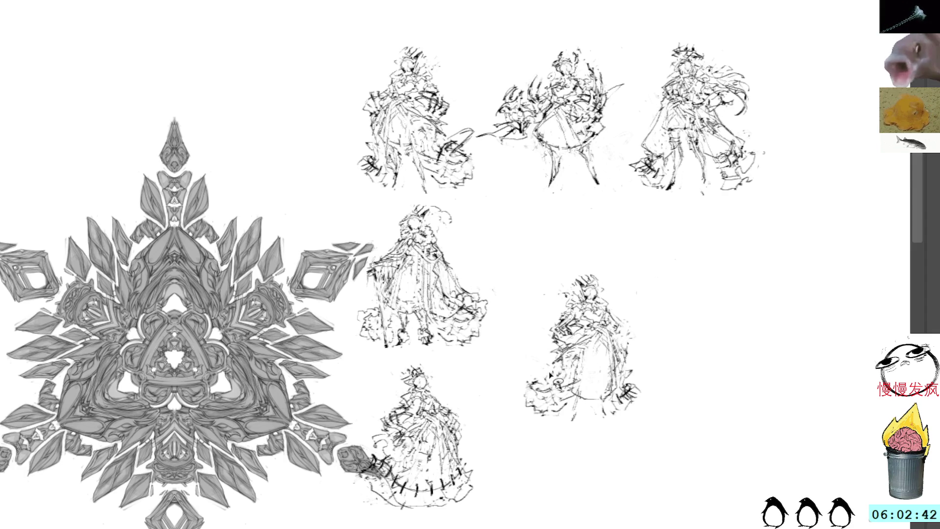
Lasso a skirt fragment, move it to the empty space on the right, and undo a stray stroke.
{"action": "left_click_drag", "start_coordinate": [570, 417], "coordinate": [562, 423]}
{"action": "left_click_drag", "start_coordinate": [523, 365], "coordinate": [703, 320]}
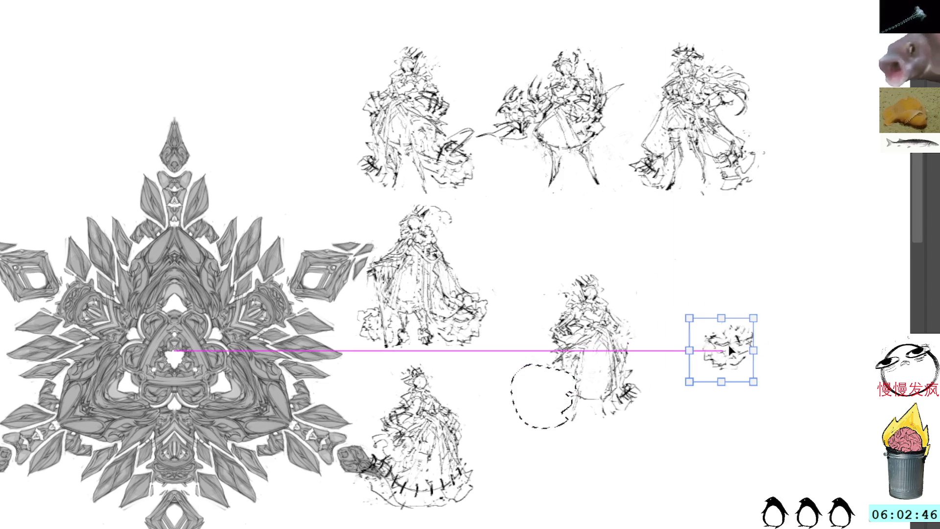
{"action": "key", "text": "Return"}
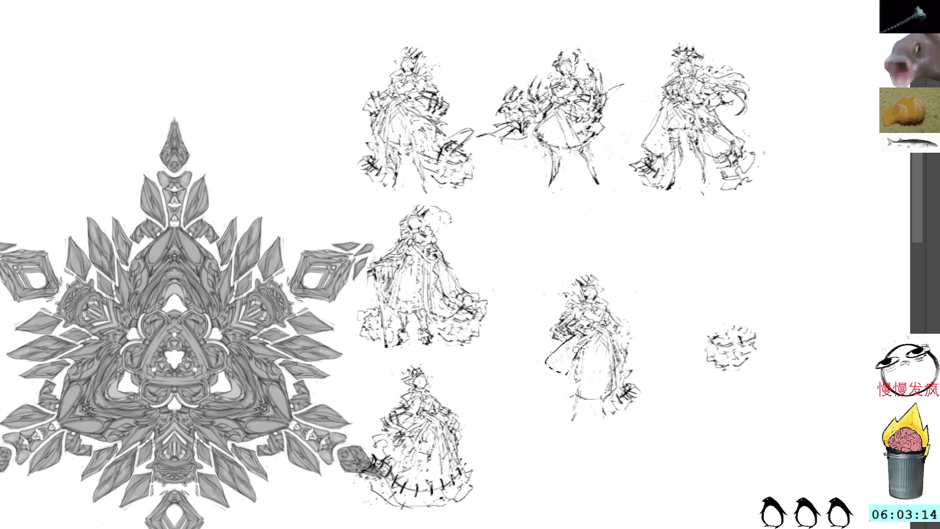
{"action": "key", "text": "ctrl+z"}
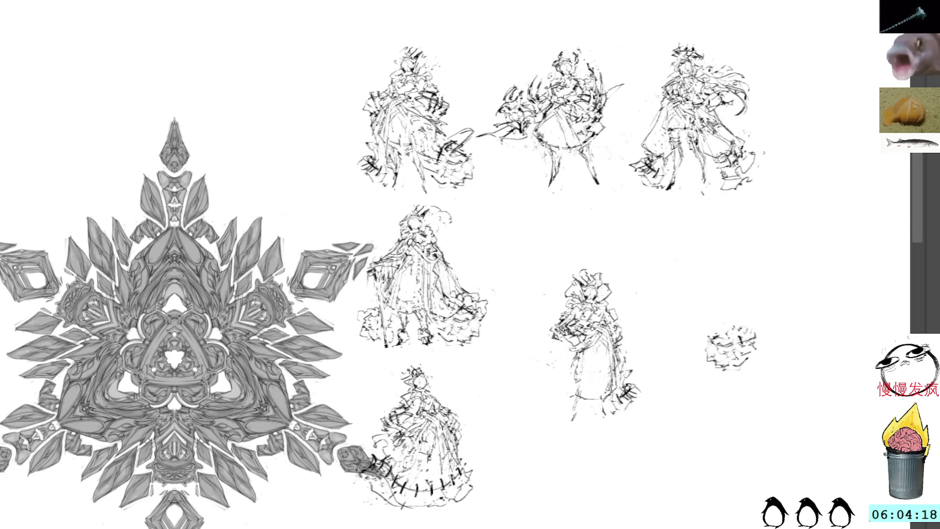
Sketch short pencil strokes along the figure's left side, undoing one unwanted stroke.
{"action": "left_click_drag", "start_coordinate": [551, 346], "coordinate": [535, 353]}
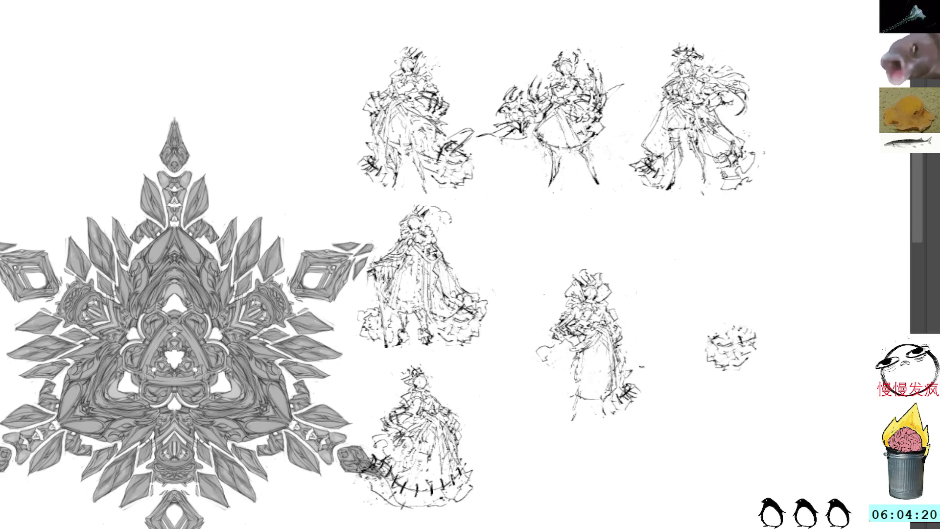
{"action": "left_click_drag", "start_coordinate": [552, 336], "coordinate": [540, 362]}
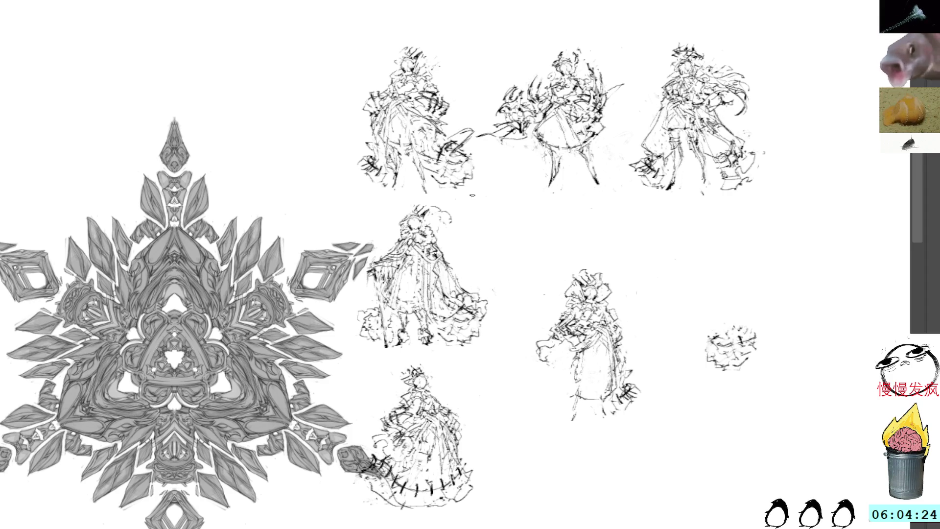
{"action": "mouse_move", "coordinate": [538, 344]}
{"action": "left_mouse_down"}
{"action": "mouse_move", "coordinate": [542, 354]}
{"action": "mouse_move", "coordinate": [550, 346]}
{"action": "left_mouse_up"}
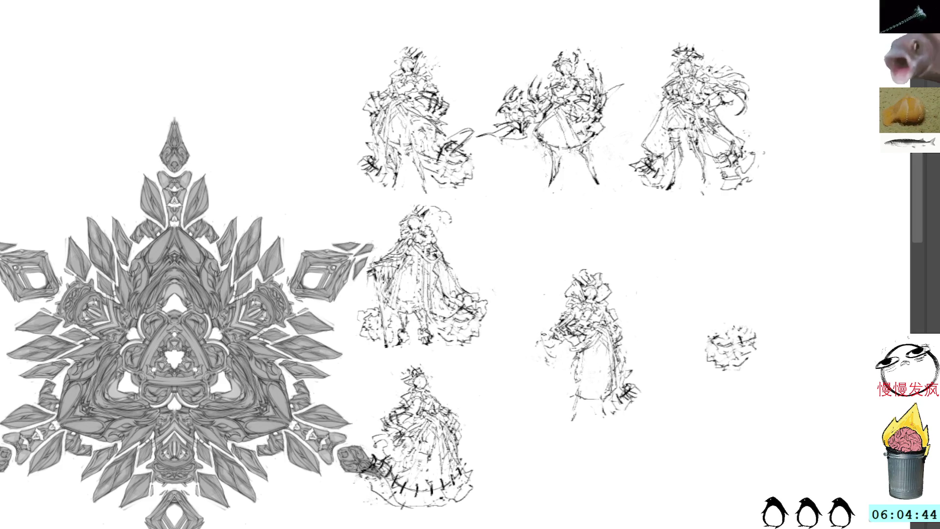
{"action": "mouse_move", "coordinate": [542, 336]}
{"action": "left_mouse_down"}
{"action": "mouse_move", "coordinate": [561, 372]}
{"action": "mouse_move", "coordinate": [577, 355]}
{"action": "mouse_move", "coordinate": [562, 385]}
{"action": "mouse_move", "coordinate": [574, 372]}
{"action": "mouse_move", "coordinate": [562, 370]}
{"action": "mouse_move", "coordinate": [565, 349]}
{"action": "mouse_move", "coordinate": [577, 351]}
{"action": "mouse_move", "coordinate": [555, 366]}
{"action": "mouse_move", "coordinate": [570, 354]}
{"action": "mouse_move", "coordinate": [554, 350]}
{"action": "mouse_move", "coordinate": [559, 364]}
{"action": "mouse_move", "coordinate": [575, 352]}
{"action": "mouse_move", "coordinate": [555, 367]}
{"action": "mouse_move", "coordinate": [568, 352]}
{"action": "left_mouse_up"}
{"action": "key", "text": "ctrl+z"}
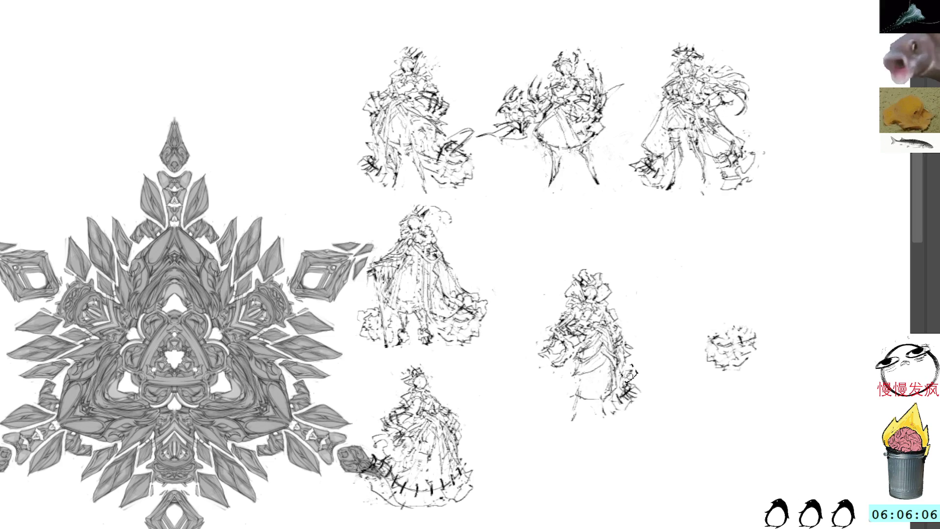
Lasso the figure's lower-right strokes and move them up to its left side.
{"action": "left_click_drag", "start_coordinate": [625, 371], "coordinate": [616, 361]}
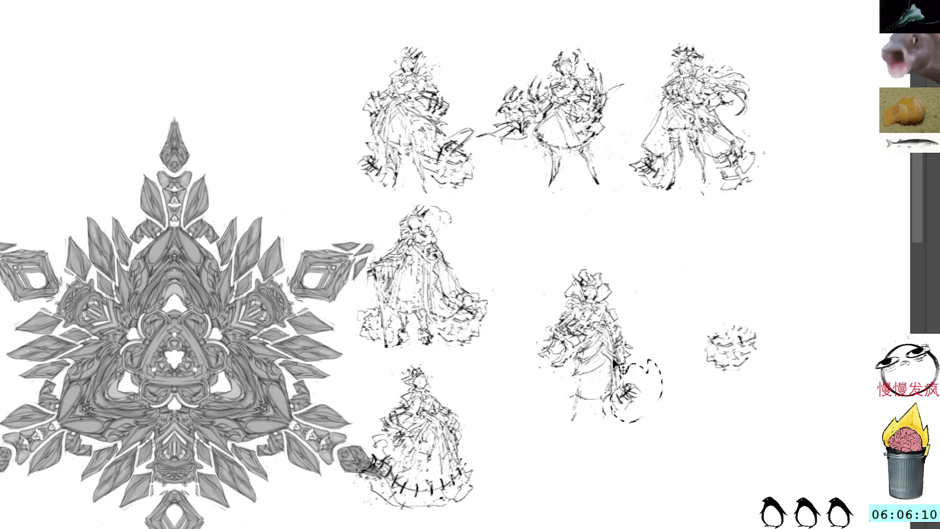
{"action": "key", "text": "ctrl+t"}
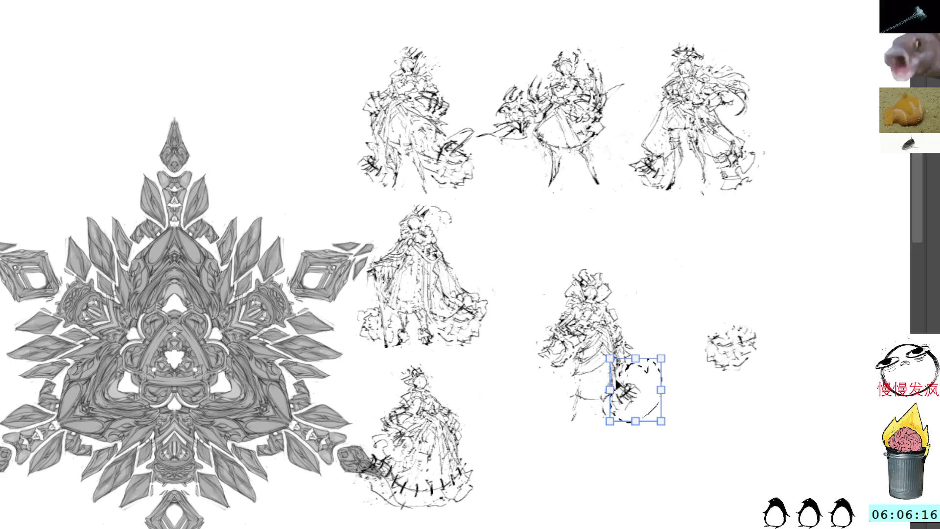
{"action": "left_click_drag", "start_coordinate": [617, 378], "coordinate": [527, 371]}
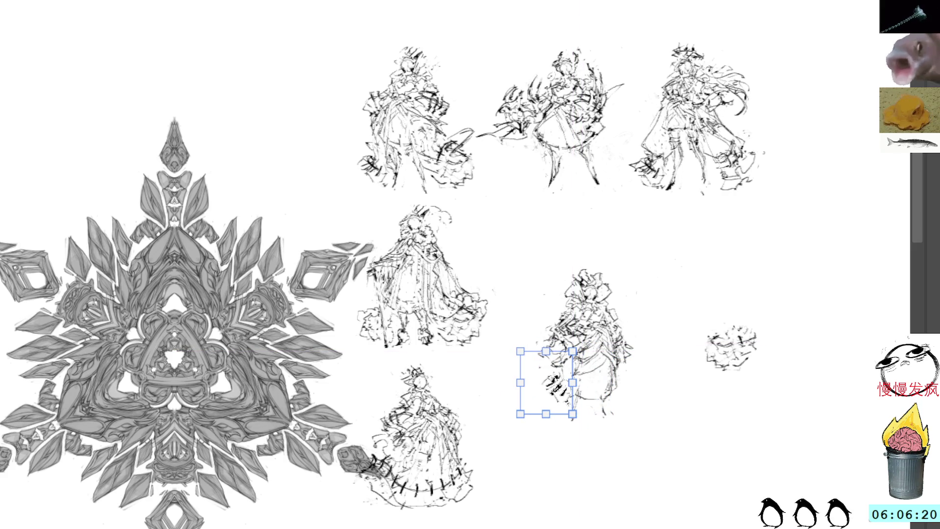
{"action": "key", "text": "Return"}
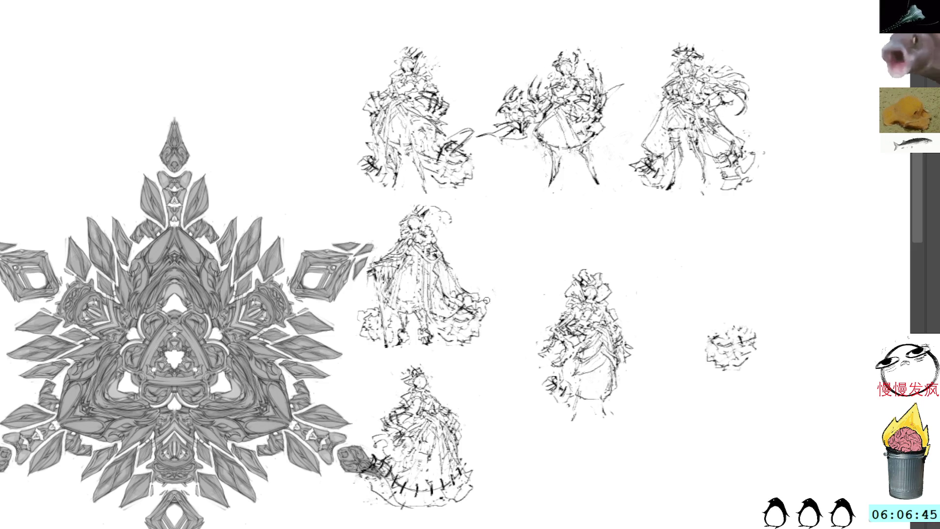
Draw looping strokes at the figure's lower left and bottom, undoing the curly ones.
{"action": "mouse_move", "coordinate": [555, 378]}
{"action": "left_mouse_down"}
{"action": "mouse_move", "coordinate": [532, 367]}
{"action": "mouse_move", "coordinate": [565, 383]}
{"action": "left_mouse_up"}
{"action": "key", "text": "ctrl+z"}
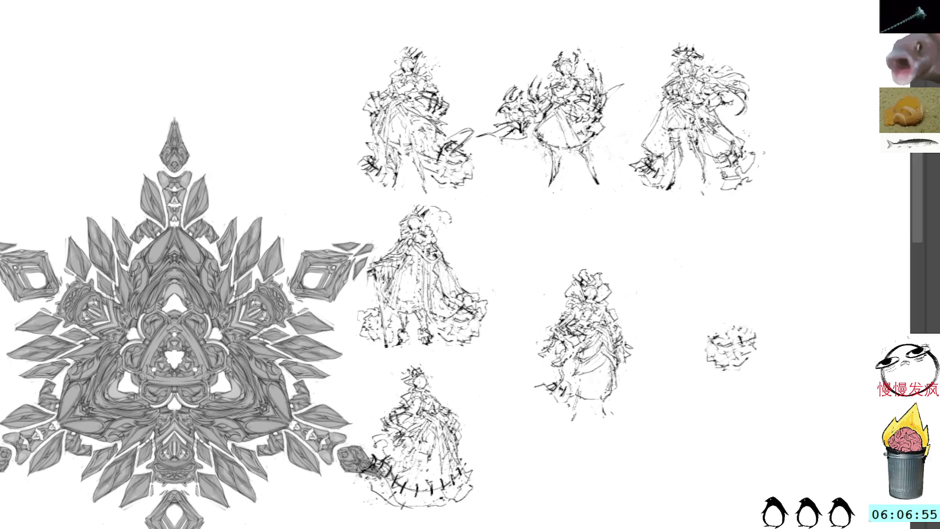
{"action": "mouse_move", "coordinate": [542, 387]}
{"action": "left_mouse_down"}
{"action": "mouse_move", "coordinate": [529, 394]}
{"action": "mouse_move", "coordinate": [543, 402]}
{"action": "mouse_move", "coordinate": [558, 391]}
{"action": "mouse_move", "coordinate": [548, 420]}
{"action": "left_mouse_up"}
{"action": "mouse_move", "coordinate": [556, 404]}
{"action": "left_mouse_down"}
{"action": "mouse_move", "coordinate": [559, 423]}
{"action": "mouse_move", "coordinate": [573, 430]}
{"action": "mouse_move", "coordinate": [562, 411]}
{"action": "mouse_move", "coordinate": [530, 417]}
{"action": "left_mouse_up"}
{"action": "key", "text": "ctrl+z"}
{"action": "key", "text": "ctrl+z"}
{"action": "key", "text": "ctrl+z"}
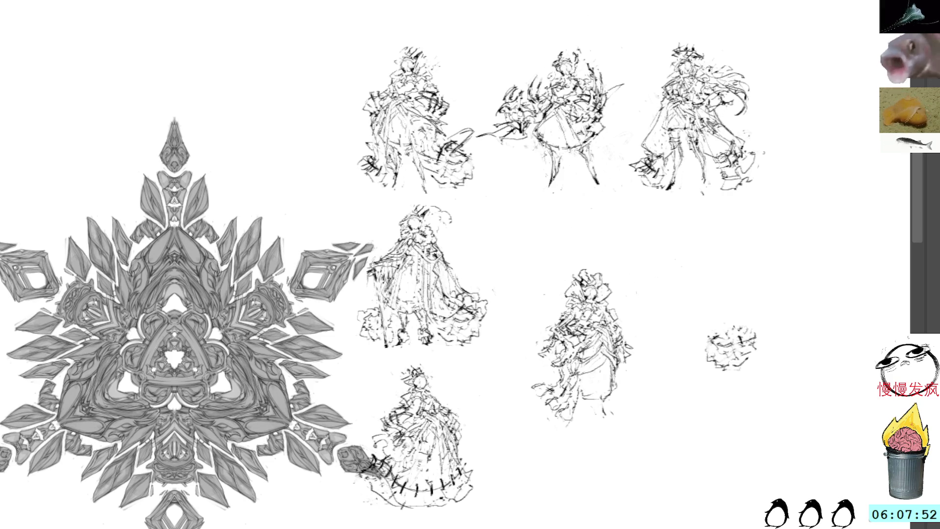
Lasso the lower half of the middle figure in the second row.
{"action": "mouse_move", "coordinate": [621, 388]}
{"action": "left_mouse_down"}
{"action": "mouse_move", "coordinate": [639, 408]}
{"action": "mouse_move", "coordinate": [751, 308]}
{"action": "left_mouse_up"}
Transform and commit the selected lower part, then undo the dark strokes pasted over the right sketch.
{"action": "key", "text": "ctrl+t"}
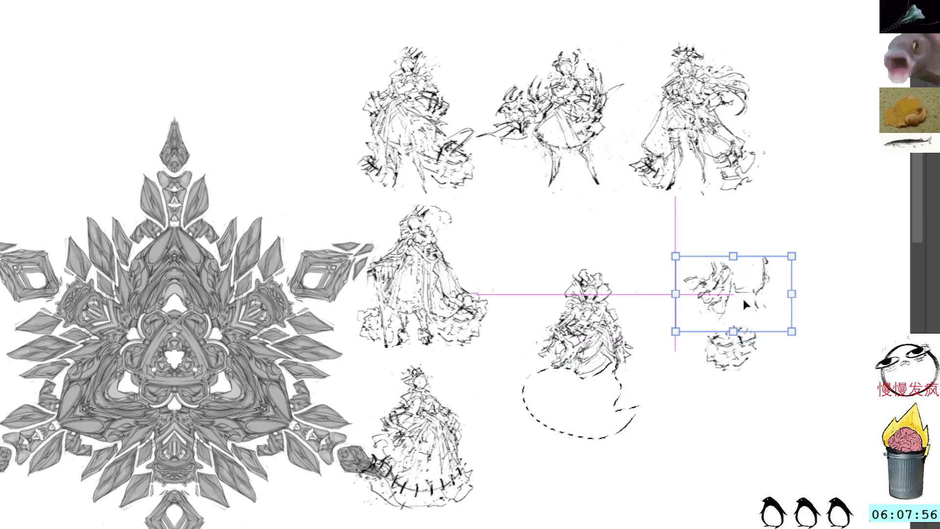
{"action": "key", "text": "Return"}
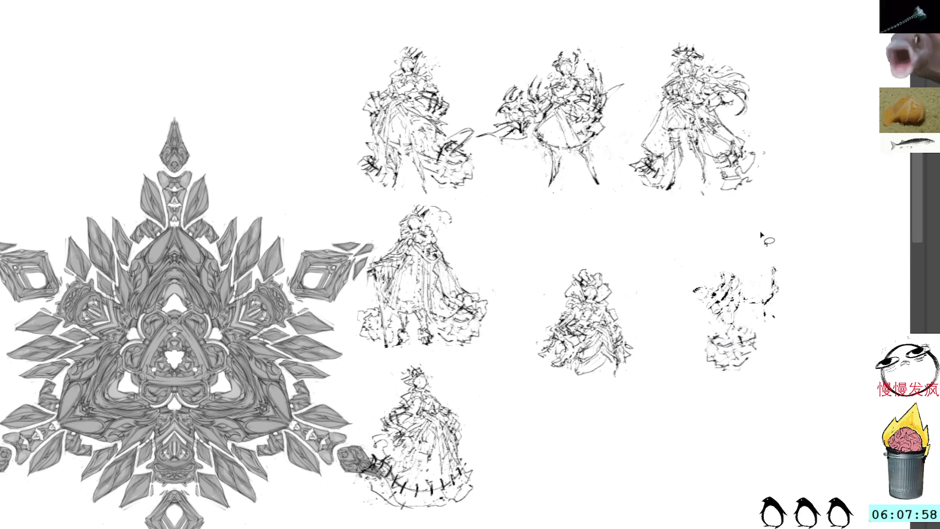
{"action": "key", "text": "ctrl+z"}
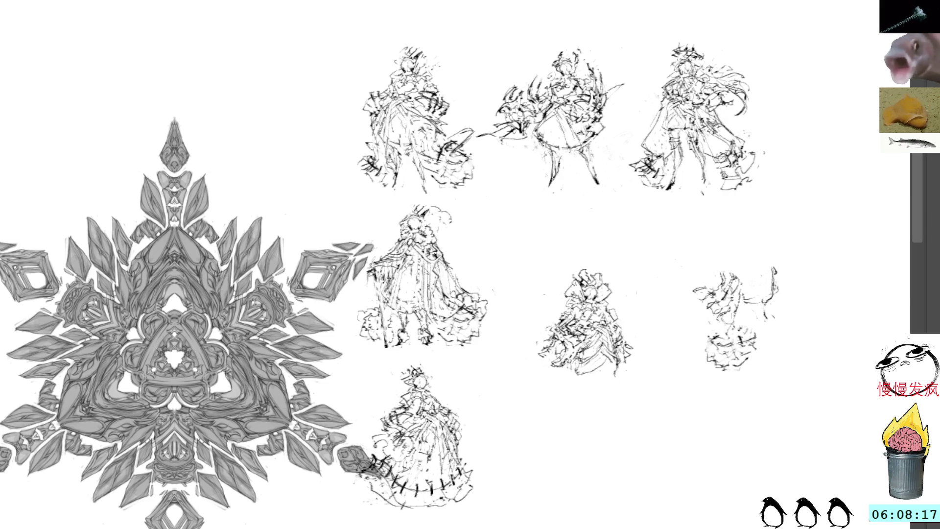
Draw a tail below the centre figure, undo the heavy version and redraw it thinner.
{"action": "left_click_drag", "start_coordinate": [607, 369], "coordinate": [600, 413]}
{"action": "left_click_drag", "start_coordinate": [607, 372], "coordinate": [599, 414]}
{"action": "mouse_move", "coordinate": [605, 311]}
{"action": "left_mouse_down"}
{"action": "mouse_move", "coordinate": [602, 328]}
{"action": "mouse_move", "coordinate": [556, 359]}
{"action": "left_mouse_up"}
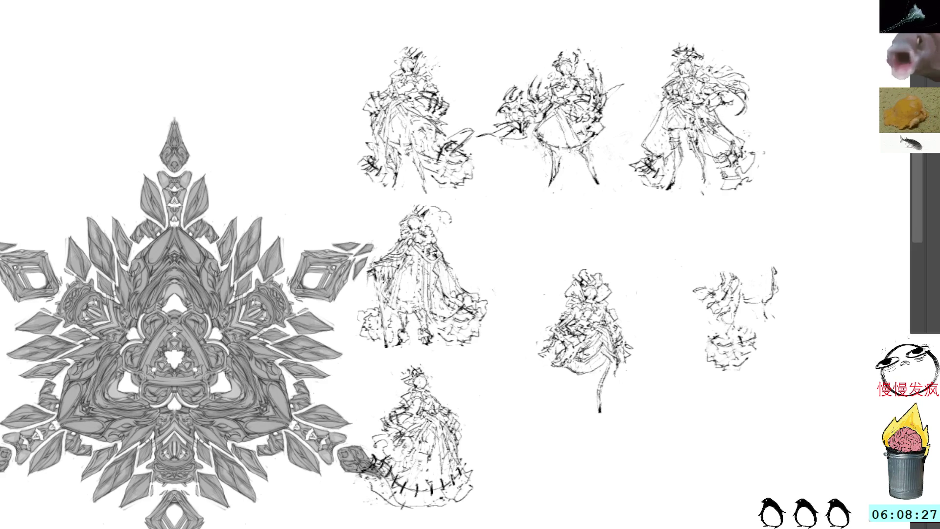
{"action": "left_click_drag", "start_coordinate": [602, 369], "coordinate": [595, 418]}
{"action": "left_click_drag", "start_coordinate": [604, 376], "coordinate": [600, 419]}
{"action": "key", "text": "ctrl+z"}
{"action": "key", "text": "ctrl+z"}
{"action": "key", "text": "ctrl+z"}
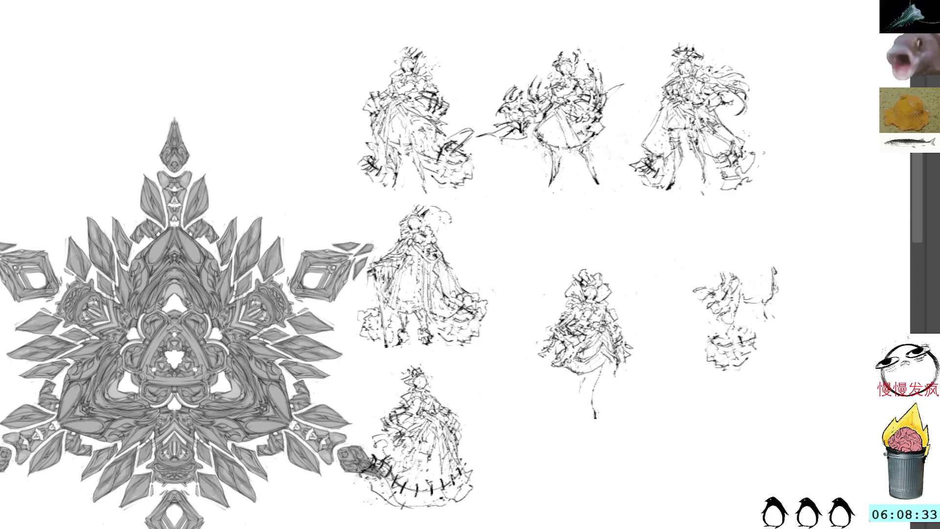
{"action": "mouse_move", "coordinate": [604, 364]}
{"action": "left_mouse_down"}
{"action": "mouse_move", "coordinate": [595, 401]}
{"action": "mouse_move", "coordinate": [587, 390]}
{"action": "left_mouse_up"}
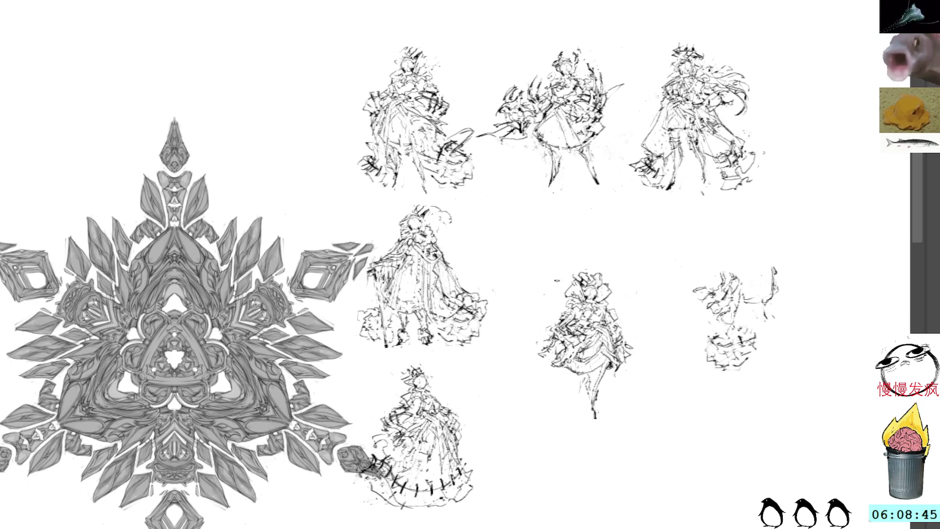
Add small detail marks at the centre figure's left, right and lower edges and its head.
{"action": "left_click_drag", "start_coordinate": [546, 343], "coordinate": [531, 351]}
{"action": "left_click_drag", "start_coordinate": [629, 342], "coordinate": [640, 352]}
{"action": "left_click_drag", "start_coordinate": [552, 374], "coordinate": [560, 378]}
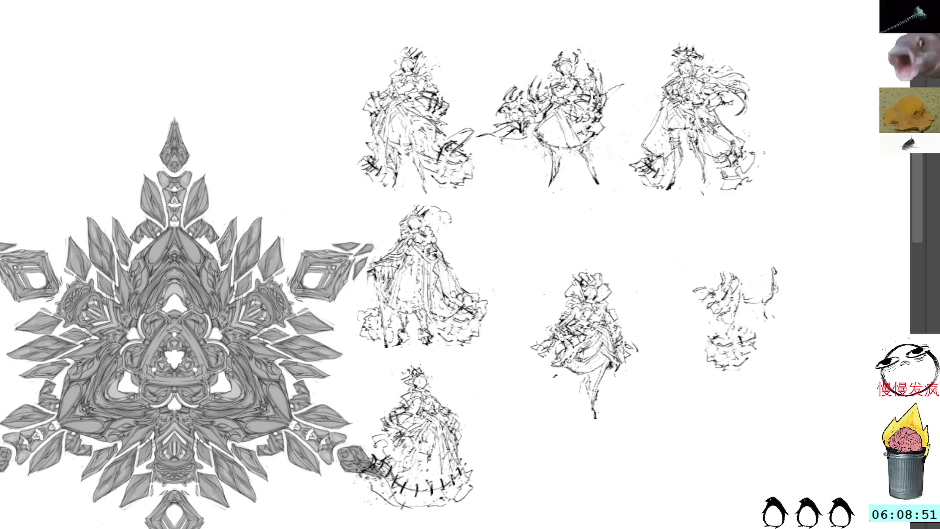
{"action": "left_click_drag", "start_coordinate": [565, 374], "coordinate": [571, 379]}
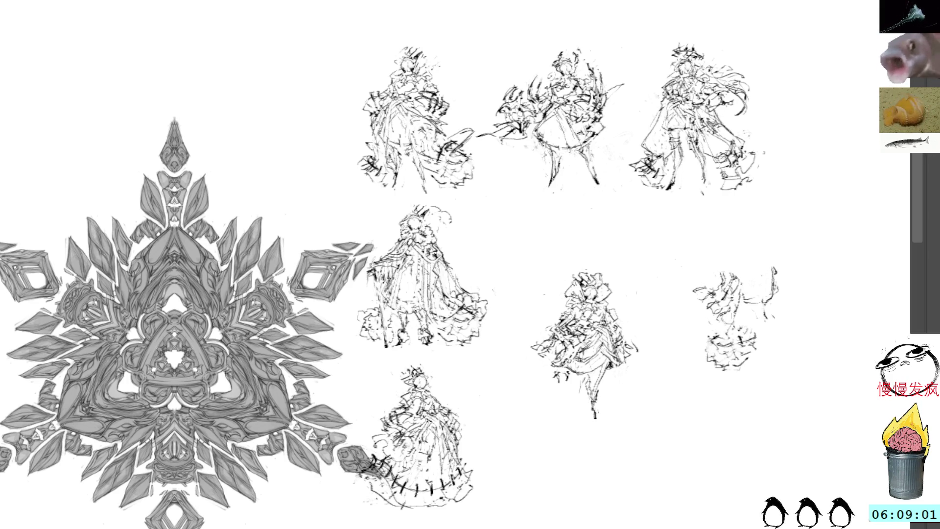
{"action": "mouse_move", "coordinate": [586, 271]}
{"action": "left_mouse_down"}
{"action": "mouse_move", "coordinate": [591, 284]}
{"action": "mouse_move", "coordinate": [626, 298]}
{"action": "mouse_move", "coordinate": [570, 282]}
{"action": "mouse_move", "coordinate": [572, 268]}
{"action": "left_mouse_up"}
Lasso the centre figure and move it up-left into the second row.
{"action": "key", "text": "l"}
{"action": "key", "text": "ctrl+t"}
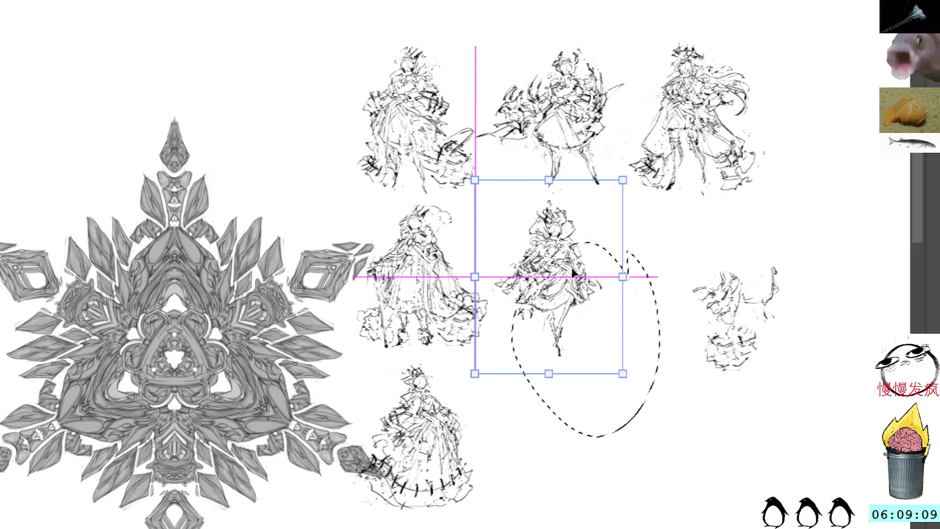
{"action": "left_click_drag", "start_coordinate": [588, 311], "coordinate": [553, 286]}
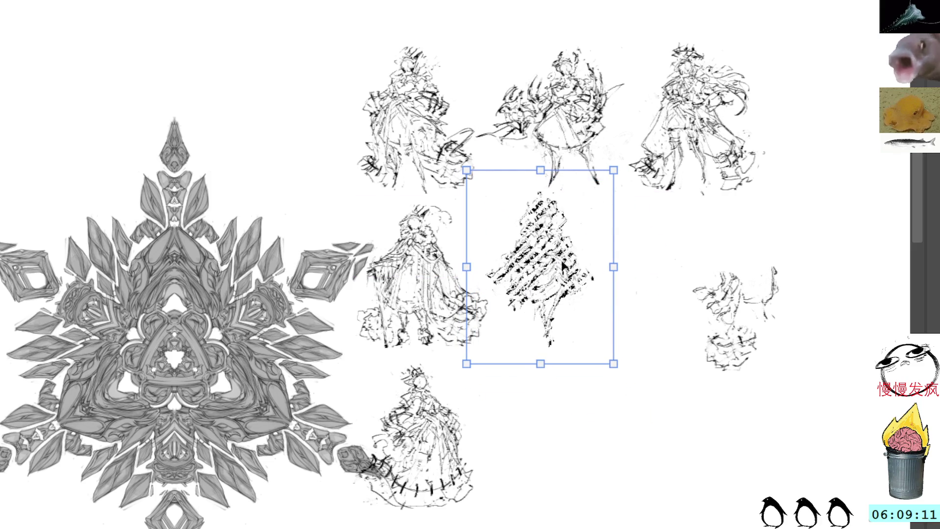
{"action": "key", "text": "Return"}
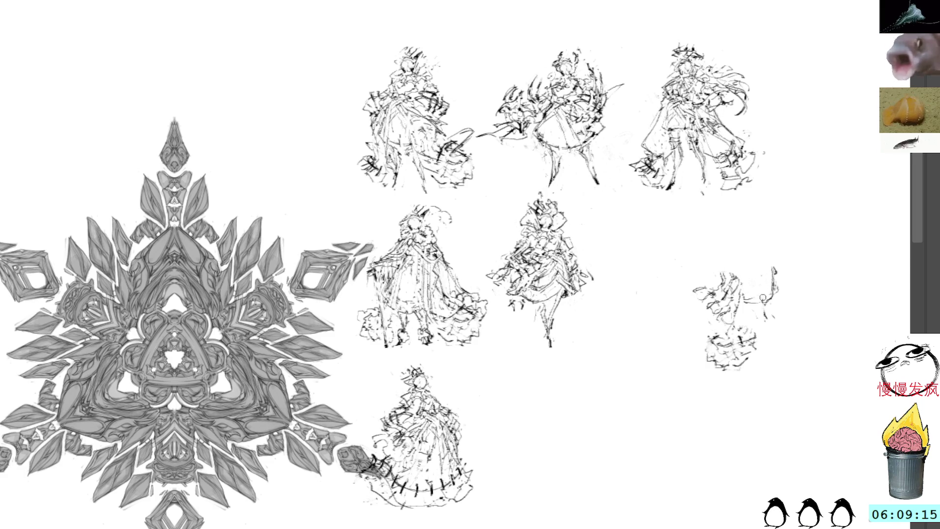
Lasso the right sketch and move it down-left into the bottom row.
{"action": "left_click_drag", "start_coordinate": [793, 265], "coordinate": [771, 393]}
{"action": "key", "text": "ctrl+t"}
{"action": "left_click_drag", "start_coordinate": [761, 333], "coordinate": [631, 418]}
{"action": "key", "text": "Return"}
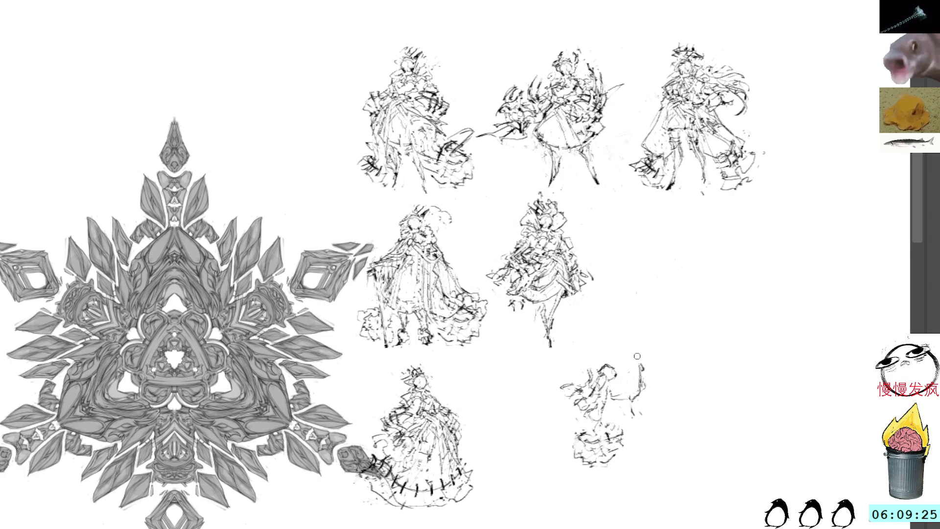
Lasso the right part of the bottom-centre sketch and add strokes to its right side.
{"action": "left_click_drag", "start_coordinate": [650, 361], "coordinate": [644, 364]}
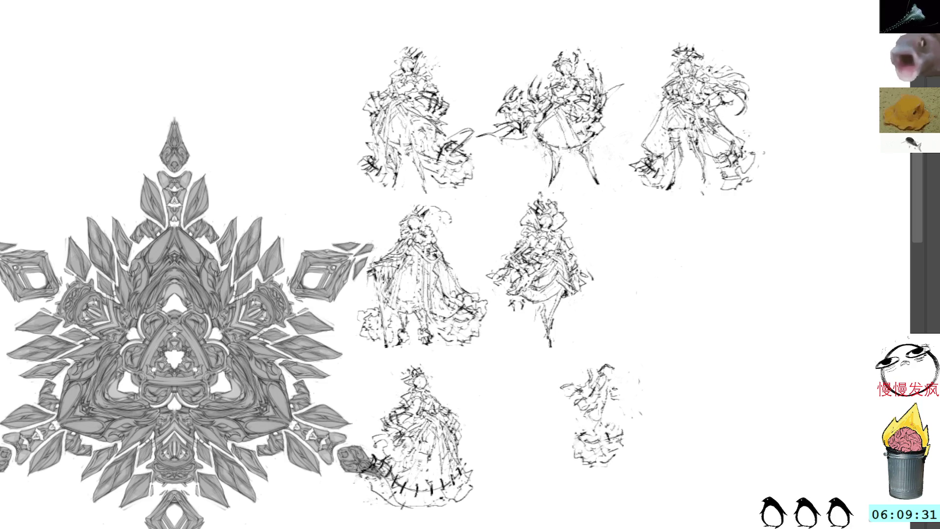
{"action": "mouse_move", "coordinate": [608, 385]}
{"action": "left_mouse_down"}
{"action": "mouse_move", "coordinate": [625, 401]}
{"action": "mouse_move", "coordinate": [623, 421]}
{"action": "mouse_move", "coordinate": [597, 429]}
{"action": "mouse_move", "coordinate": [626, 416]}
{"action": "mouse_move", "coordinate": [623, 405]}
{"action": "mouse_move", "coordinate": [615, 410]}
{"action": "mouse_move", "coordinate": [620, 382]}
{"action": "left_mouse_up"}
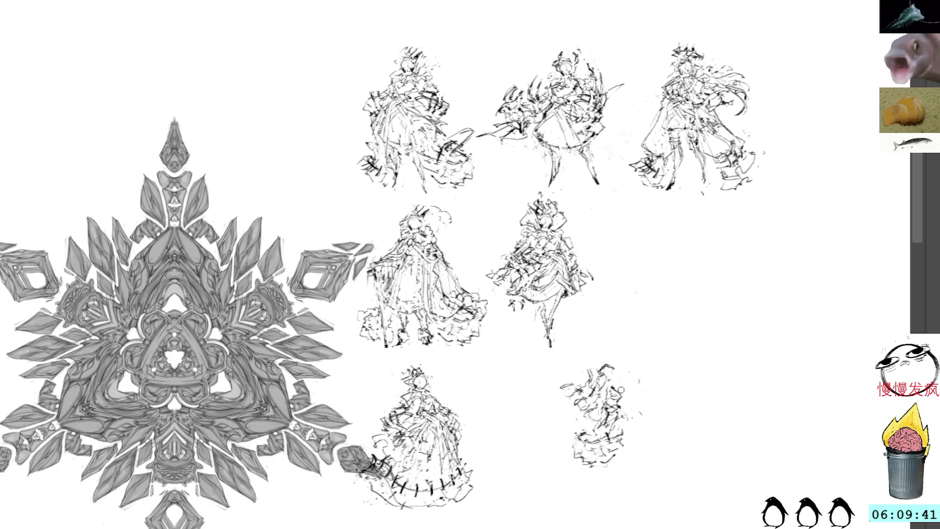
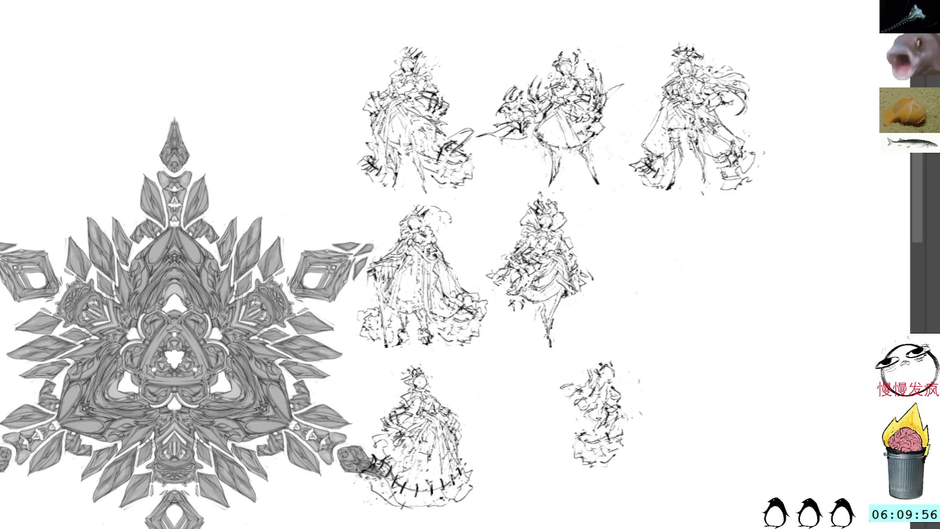
Add dark pencil strokes and a small head shape to the bottom-right figure sketch.
{"action": "left_click_drag", "start_coordinate": [584, 439], "coordinate": [601, 428]}
{"action": "left_click_drag", "start_coordinate": [594, 439], "coordinate": [621, 417]}
{"action": "left_click_drag", "start_coordinate": [594, 360], "coordinate": [600, 360]}
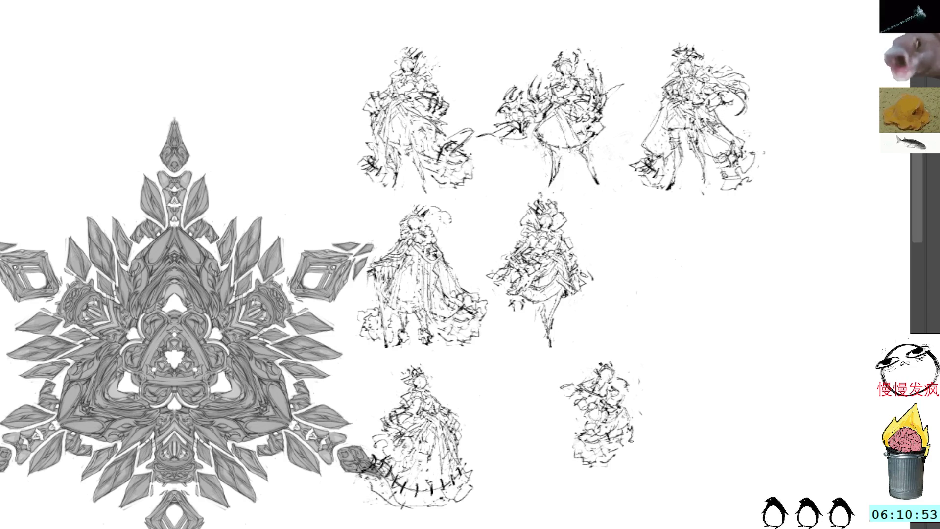
{"action": "mouse_move", "coordinate": [575, 441]}
{"action": "left_mouse_down"}
{"action": "mouse_move", "coordinate": [572, 450]}
{"action": "mouse_move", "coordinate": [570, 434]}
{"action": "mouse_move", "coordinate": [580, 429]}
{"action": "left_mouse_up"}
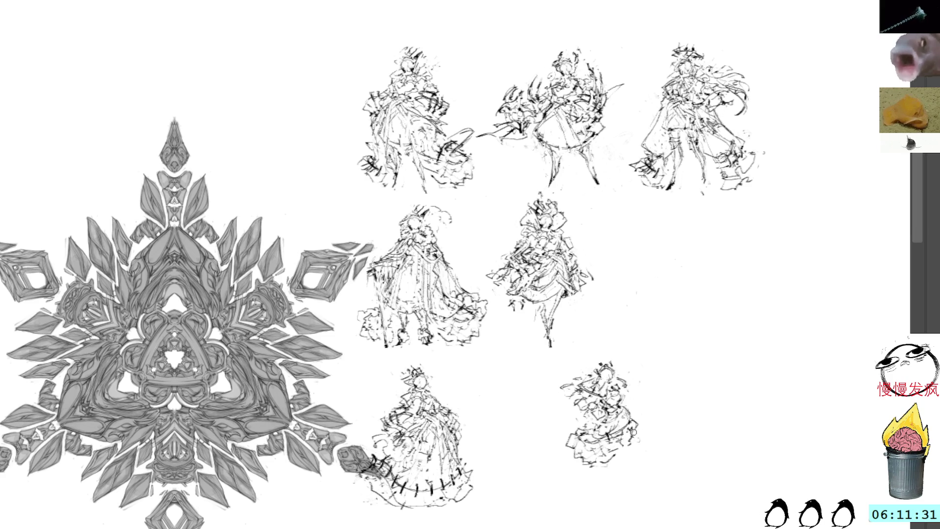
{"action": "mouse_move", "coordinate": [608, 336]}
{"action": "left_mouse_down"}
{"action": "mouse_move", "coordinate": [534, 417]}
{"action": "mouse_move", "coordinate": [611, 340]}
{"action": "left_mouse_up"}
Move the bottom-right sketch left beside the others with Free Transform and commit it.
{"action": "key", "text": "ctrl+t"}
{"action": "mouse_move", "coordinate": [618, 411]}
{"action": "left_mouse_down"}
{"action": "mouse_move", "coordinate": [562, 405]}
{"action": "mouse_move", "coordinate": [563, 415]}
{"action": "left_mouse_up"}
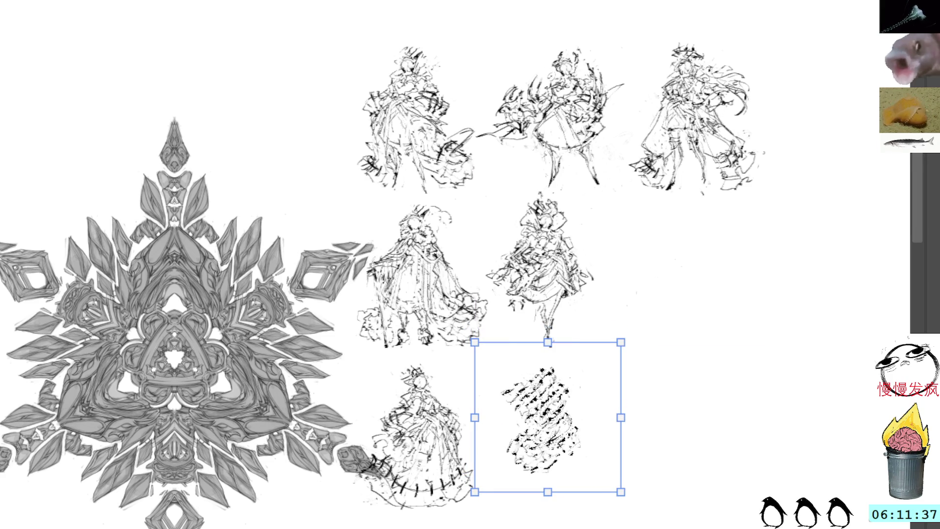
{"action": "key", "text": "Return"}
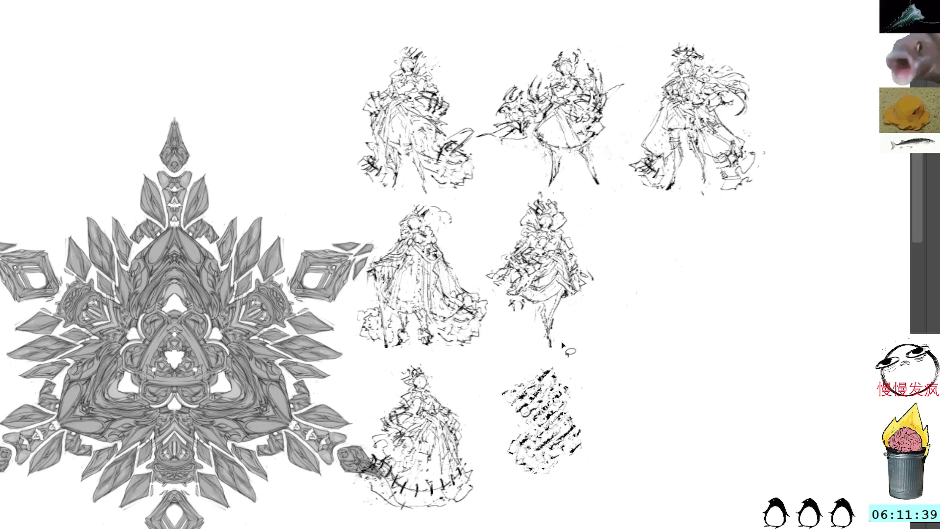
{"action": "left_click_drag", "start_coordinate": [580, 351], "coordinate": [585, 314]}
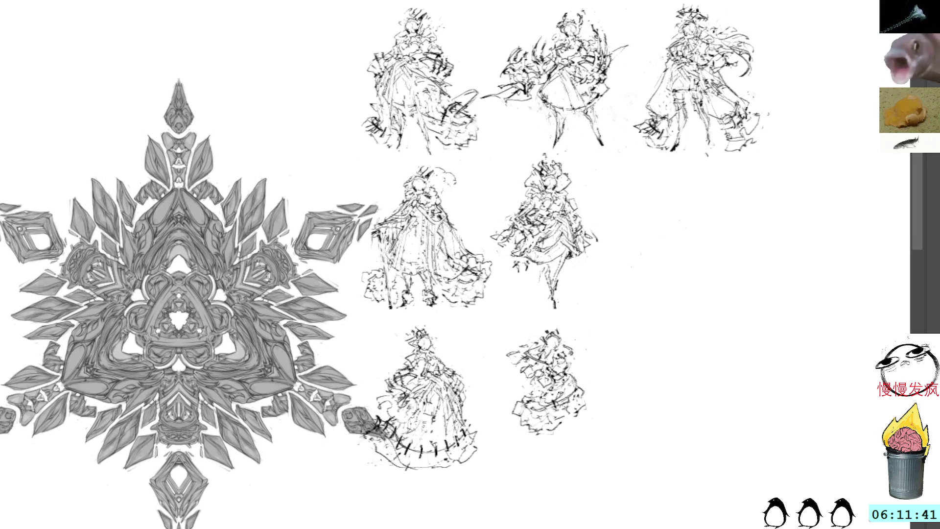
Rework the moved figure's skirt with new strokes along its lower-left hem.
{"action": "mouse_move", "coordinate": [532, 431]}
{"action": "left_mouse_down"}
{"action": "mouse_move", "coordinate": [498, 431]}
{"action": "mouse_move", "coordinate": [503, 449]}
{"action": "mouse_move", "coordinate": [516, 457]}
{"action": "mouse_move", "coordinate": [543, 441]}
{"action": "mouse_move", "coordinate": [545, 464]}
{"action": "mouse_move", "coordinate": [560, 441]}
{"action": "mouse_move", "coordinate": [585, 438]}
{"action": "mouse_move", "coordinate": [579, 416]}
{"action": "mouse_move", "coordinate": [582, 433]}
{"action": "left_mouse_up"}
{"action": "left_click_drag", "start_coordinate": [583, 405], "coordinate": [578, 425]}
{"action": "mouse_move", "coordinate": [516, 426]}
{"action": "left_mouse_down"}
{"action": "mouse_move", "coordinate": [501, 425]}
{"action": "mouse_move", "coordinate": [495, 444]}
{"action": "mouse_move", "coordinate": [508, 455]}
{"action": "mouse_move", "coordinate": [511, 442]}
{"action": "mouse_move", "coordinate": [512, 460]}
{"action": "mouse_move", "coordinate": [527, 463]}
{"action": "mouse_move", "coordinate": [544, 453]}
{"action": "mouse_move", "coordinate": [529, 428]}
{"action": "mouse_move", "coordinate": [499, 444]}
{"action": "mouse_move", "coordinate": [539, 463]}
{"action": "mouse_move", "coordinate": [549, 430]}
{"action": "mouse_move", "coordinate": [553, 461]}
{"action": "mouse_move", "coordinate": [563, 435]}
{"action": "mouse_move", "coordinate": [577, 428]}
{"action": "mouse_move", "coordinate": [586, 444]}
{"action": "mouse_move", "coordinate": [596, 422]}
{"action": "mouse_move", "coordinate": [578, 411]}
{"action": "mouse_move", "coordinate": [592, 413]}
{"action": "left_mouse_up"}
{"action": "left_click_drag", "start_coordinate": [565, 453], "coordinate": [573, 463]}
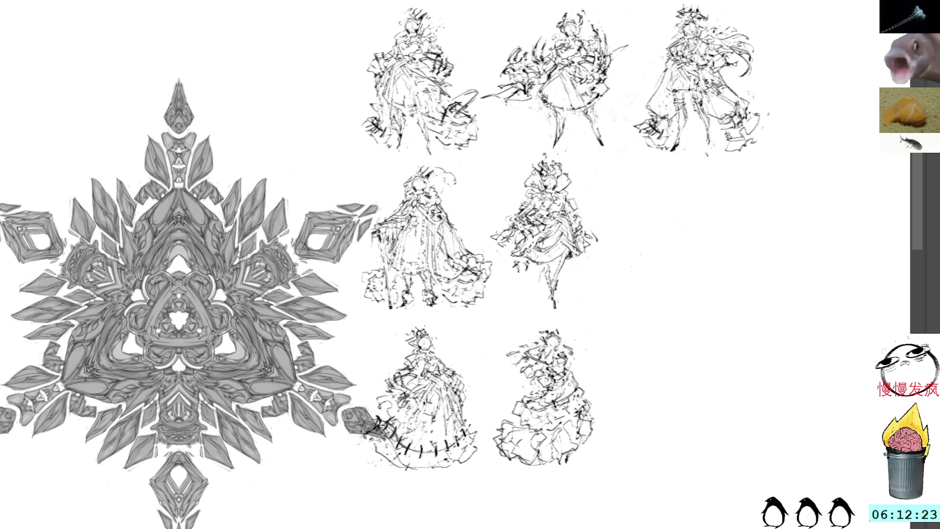
{"action": "key", "text": "ctrl+t"}
Lasso the bottom-middle sketch and move it up-right into the middle row as the third figure.
{"action": "key", "text": "Escape"}
{"action": "left_click_drag", "start_coordinate": [552, 321], "coordinate": [615, 363]}
{"action": "key", "text": "ctrl+t"}
{"action": "left_click_drag", "start_coordinate": [571, 406], "coordinate": [670, 244]}
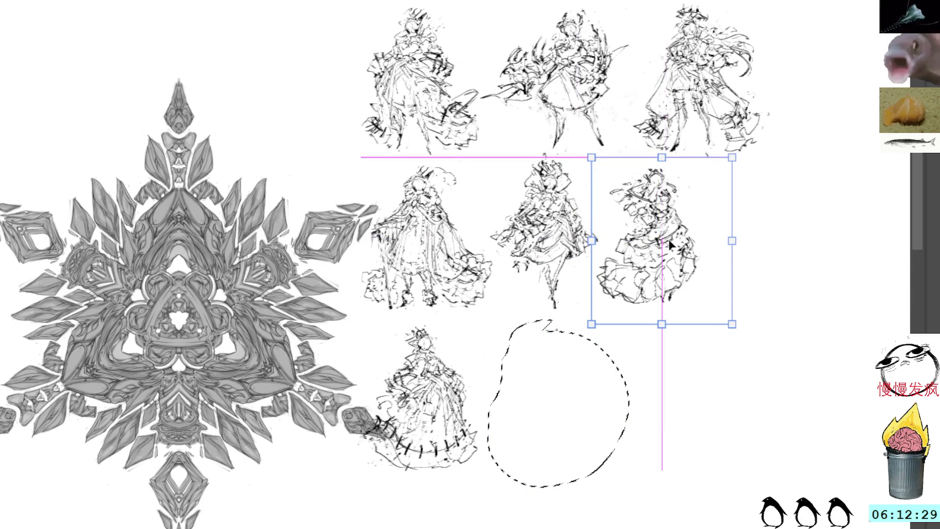
{"action": "key", "text": "Return"}
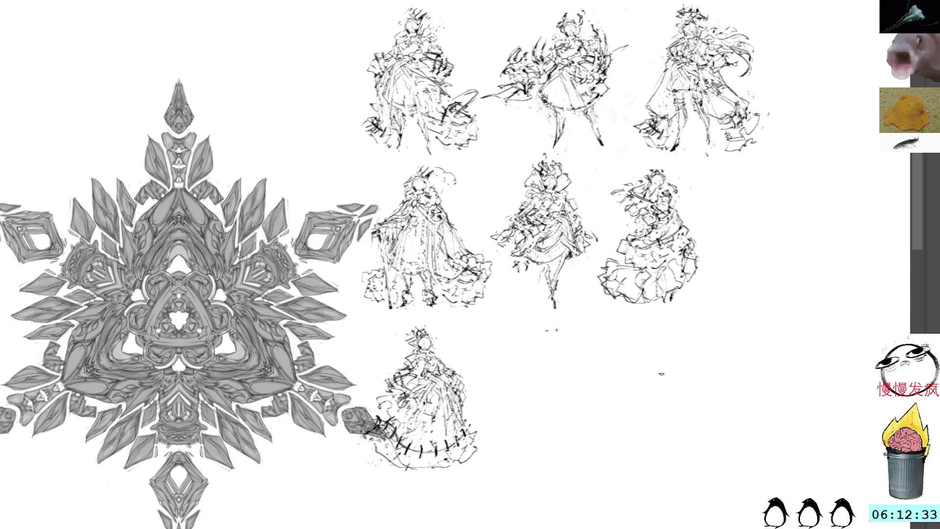
{"action": "left_click_drag", "start_coordinate": [664, 357], "coordinate": [617, 327]}
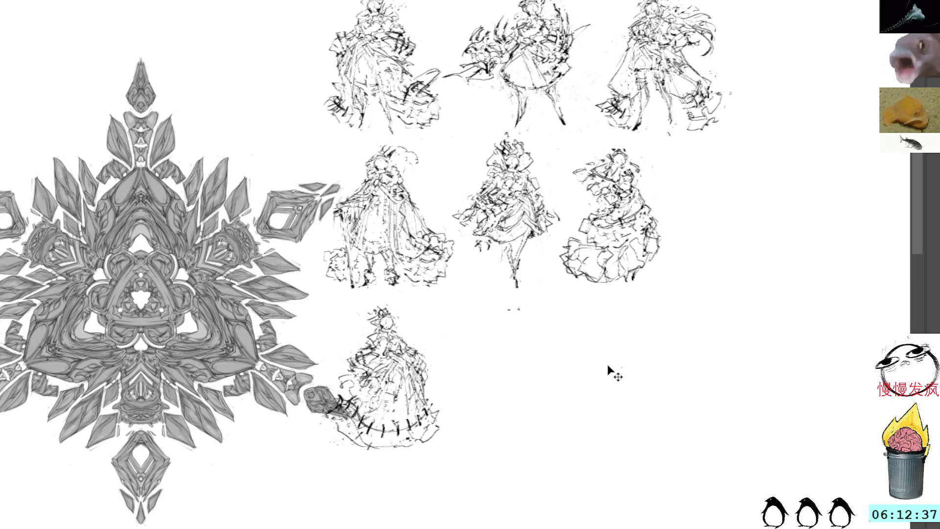
Paste a copy of a figure sketch and place it in the empty bottom-row spot.
{"action": "key", "text": "ctrl+v"}
{"action": "left_click_drag", "start_coordinate": [466, 285], "coordinate": [559, 383]}
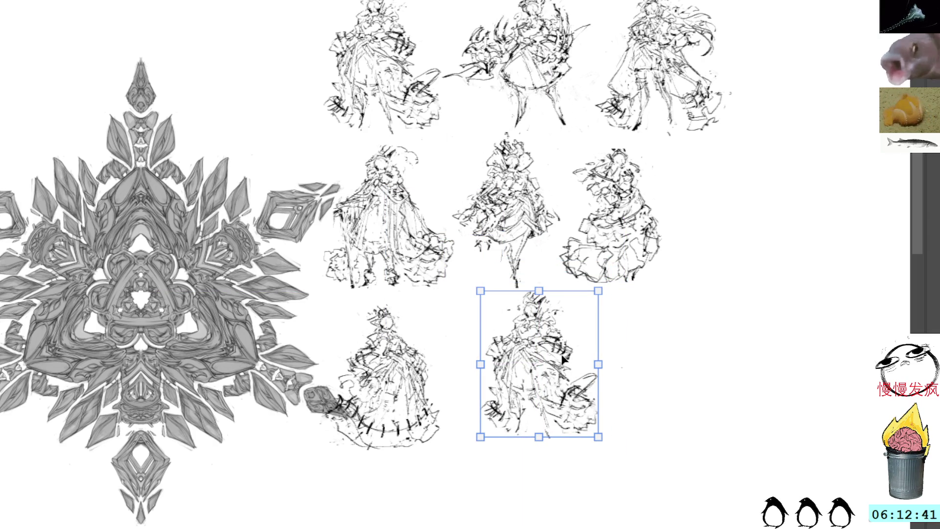
{"action": "key", "text": "Return"}
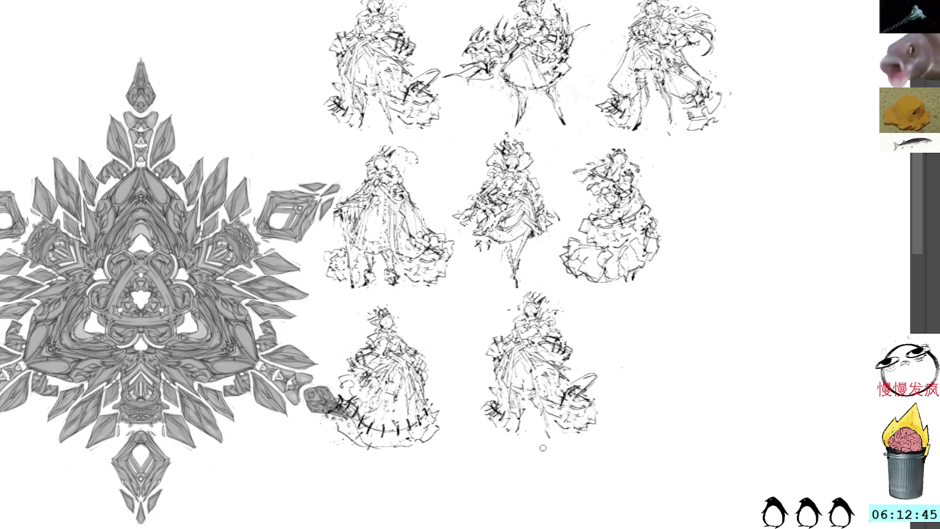
Draw a dark arc across the copied figure's waist, undoing a first attempt and redrawing it.
{"action": "mouse_move", "coordinate": [503, 325]}
{"action": "left_mouse_down"}
{"action": "mouse_move", "coordinate": [529, 342]}
{"action": "mouse_move", "coordinate": [587, 335]}
{"action": "left_mouse_up"}
{"action": "left_click_drag", "start_coordinate": [505, 332], "coordinate": [490, 328]}
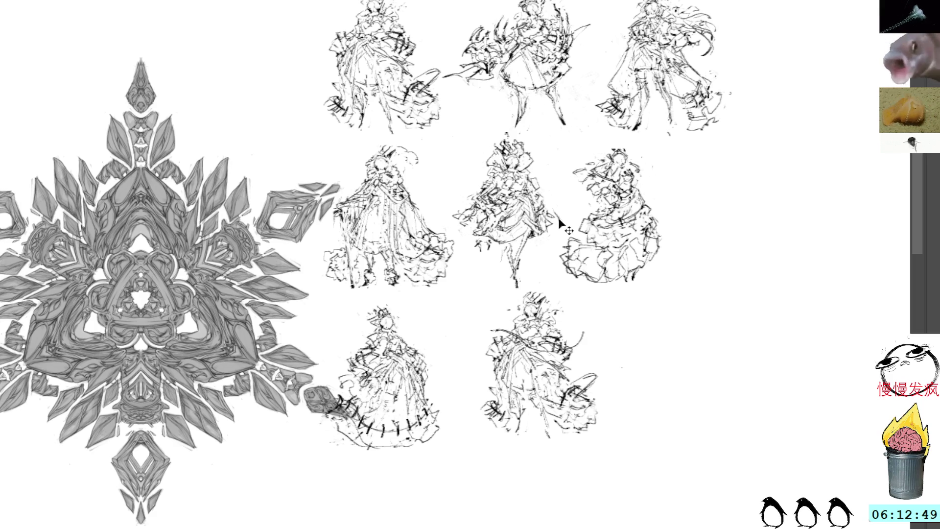
{"action": "key", "text": "ctrl+z"}
{"action": "key", "text": "ctrl+z"}
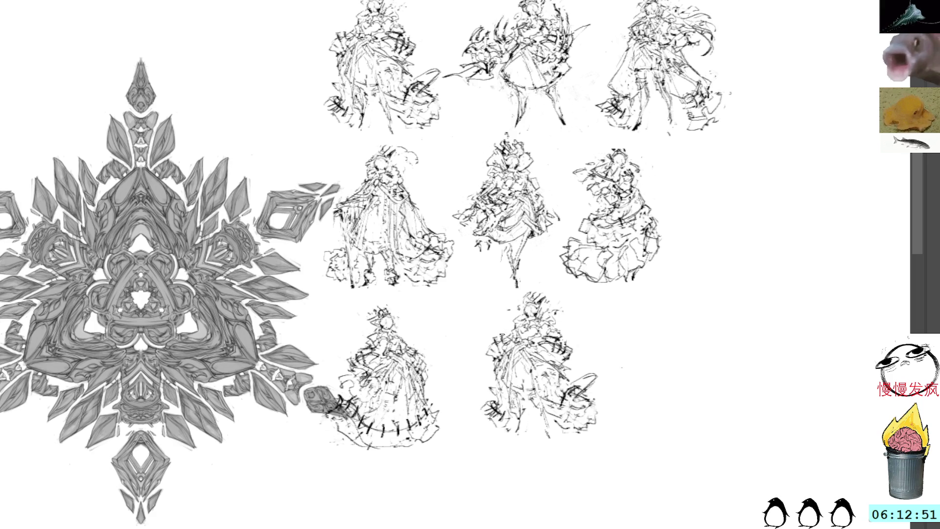
{"action": "mouse_move", "coordinate": [500, 345]}
{"action": "left_mouse_down"}
{"action": "mouse_move", "coordinate": [563, 339]}
{"action": "mouse_move", "coordinate": [494, 346]}
{"action": "left_mouse_up"}
{"action": "left_click_drag", "start_coordinate": [560, 341], "coordinate": [580, 353]}
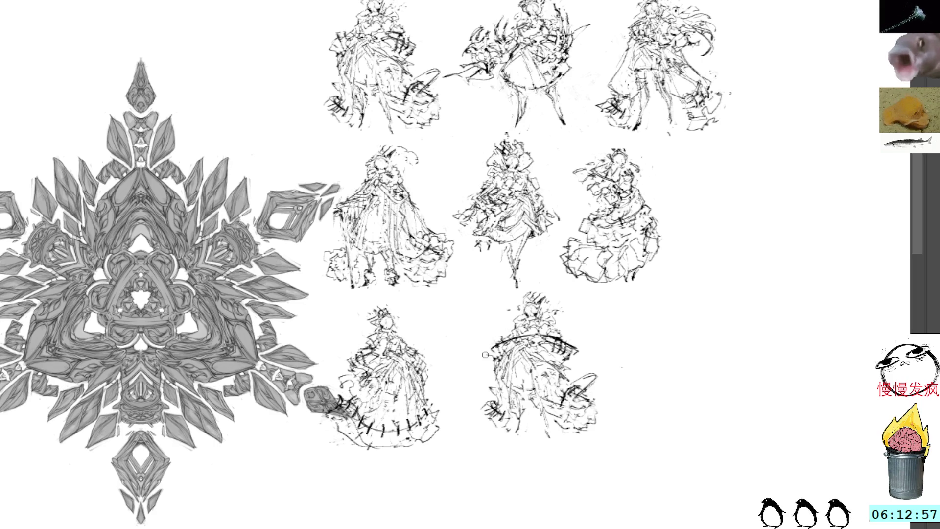
Darken the waist arc and sketch a few strokes to the right of the figure's head.
{"action": "mouse_move", "coordinate": [491, 351]}
{"action": "left_mouse_down"}
{"action": "mouse_move", "coordinate": [523, 339]}
{"action": "mouse_move", "coordinate": [578, 348]}
{"action": "mouse_move", "coordinate": [540, 353]}
{"action": "mouse_move", "coordinate": [543, 381]}
{"action": "mouse_move", "coordinate": [519, 353]}
{"action": "left_mouse_up"}
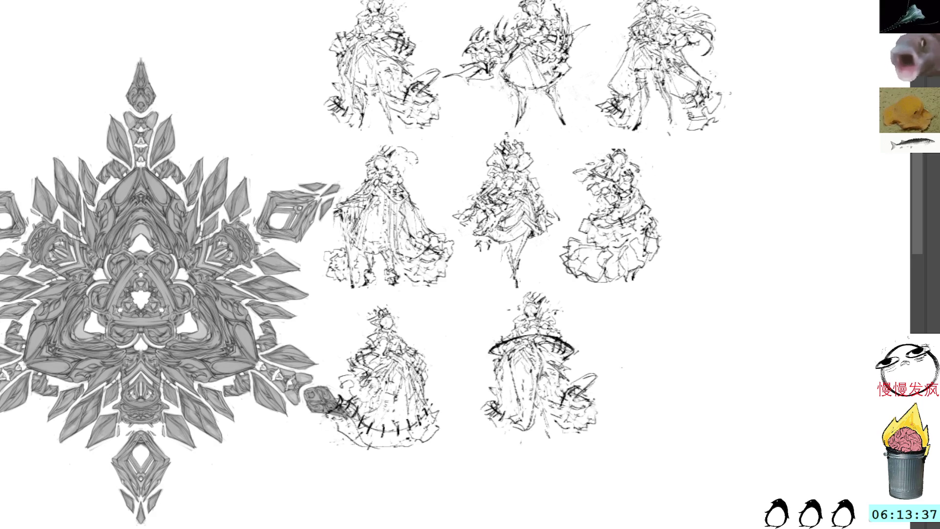
{"action": "left_click_drag", "start_coordinate": [555, 301], "coordinate": [567, 323]}
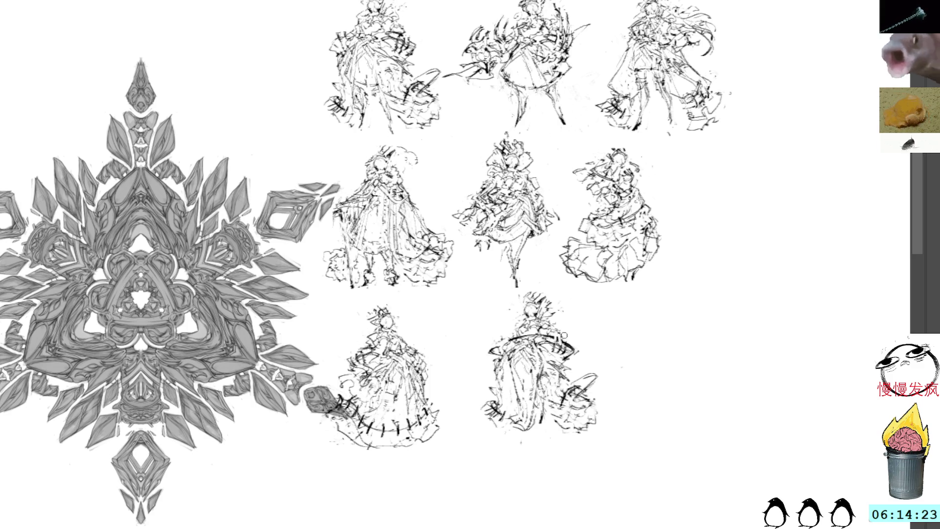
{"action": "left_click_drag", "start_coordinate": [601, 379], "coordinate": [591, 370]}
Delete stray strokes at the figure's lower right and move the strokes on its left onto the figure.
{"action": "left_click_drag", "start_coordinate": [569, 450], "coordinate": [566, 360]}
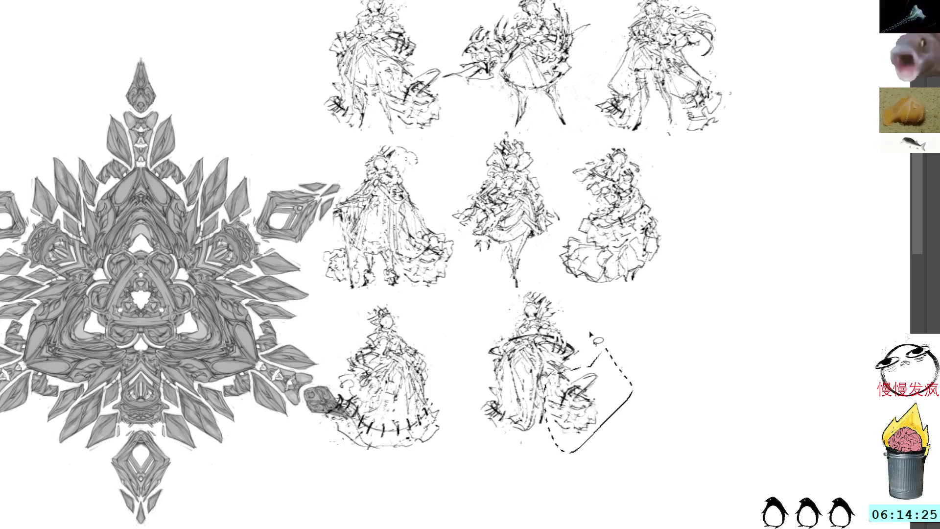
{"action": "key", "text": "Delete"}
{"action": "key", "text": "ctrl+d"}
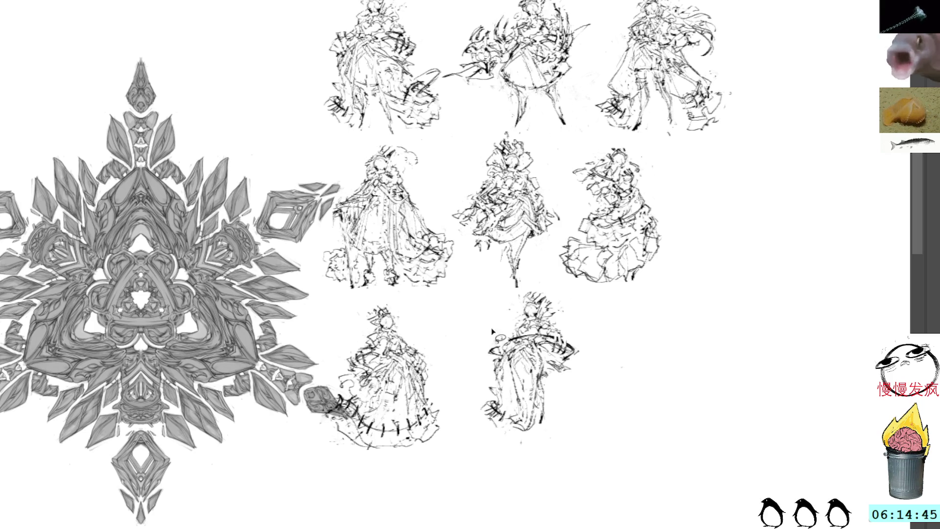
{"action": "mouse_move", "coordinate": [503, 344]}
{"action": "left_mouse_down"}
{"action": "mouse_move", "coordinate": [500, 440]}
{"action": "mouse_move", "coordinate": [508, 382]}
{"action": "left_mouse_up"}
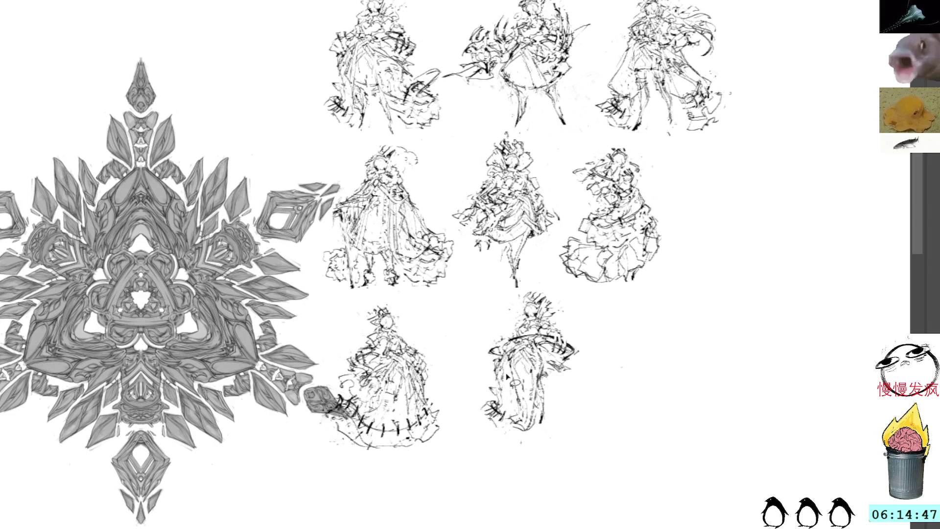
{"action": "key", "text": "ctrl+t"}
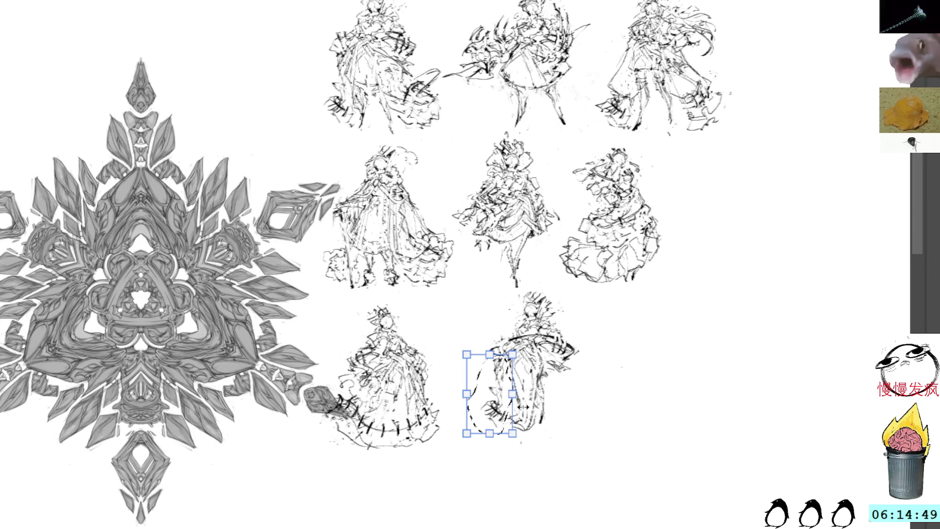
{"action": "left_click_drag", "start_coordinate": [491, 379], "coordinate": [562, 372]}
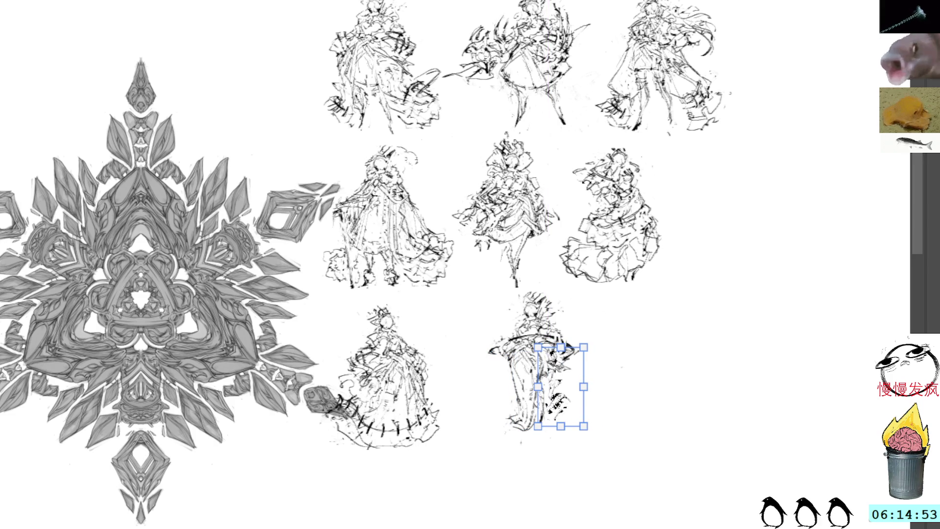
{"action": "key", "text": "Return"}
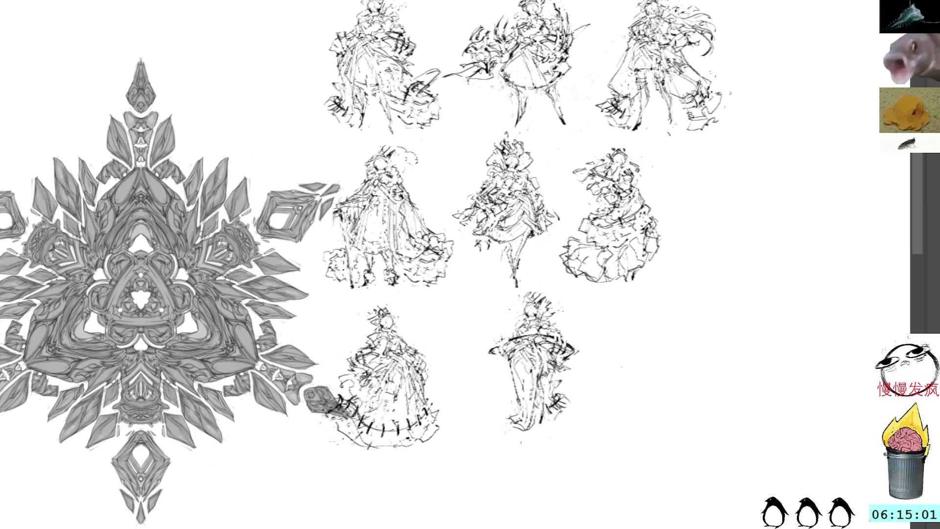
Rough out a round head shape with inner lines in the empty space right of the figures.
{"action": "mouse_move", "coordinate": [743, 214]}
{"action": "left_mouse_down"}
{"action": "mouse_move", "coordinate": [636, 195]}
{"action": "mouse_move", "coordinate": [613, 259]}
{"action": "mouse_move", "coordinate": [653, 234]}
{"action": "mouse_move", "coordinate": [598, 257]}
{"action": "mouse_move", "coordinate": [588, 239]}
{"action": "left_mouse_up"}
{"action": "left_click_drag", "start_coordinate": [632, 209], "coordinate": [668, 253]}
{"action": "left_click_drag", "start_coordinate": [592, 239], "coordinate": [637, 286]}
{"action": "mouse_move", "coordinate": [611, 257]}
{"action": "left_mouse_down"}
{"action": "mouse_move", "coordinate": [602, 279]}
{"action": "mouse_move", "coordinate": [652, 287]}
{"action": "mouse_move", "coordinate": [602, 270]}
{"action": "mouse_move", "coordinate": [654, 283]}
{"action": "left_mouse_up"}
{"action": "mouse_move", "coordinate": [645, 224]}
{"action": "left_mouse_down"}
{"action": "mouse_move", "coordinate": [599, 273]}
{"action": "mouse_move", "coordinate": [665, 285]}
{"action": "left_mouse_up"}
{"action": "left_click_drag", "start_coordinate": [607, 276], "coordinate": [624, 278]}
{"action": "mouse_move", "coordinate": [619, 279]}
{"action": "left_mouse_down"}
{"action": "mouse_move", "coordinate": [654, 274]}
{"action": "mouse_move", "coordinate": [624, 297]}
{"action": "left_mouse_up"}
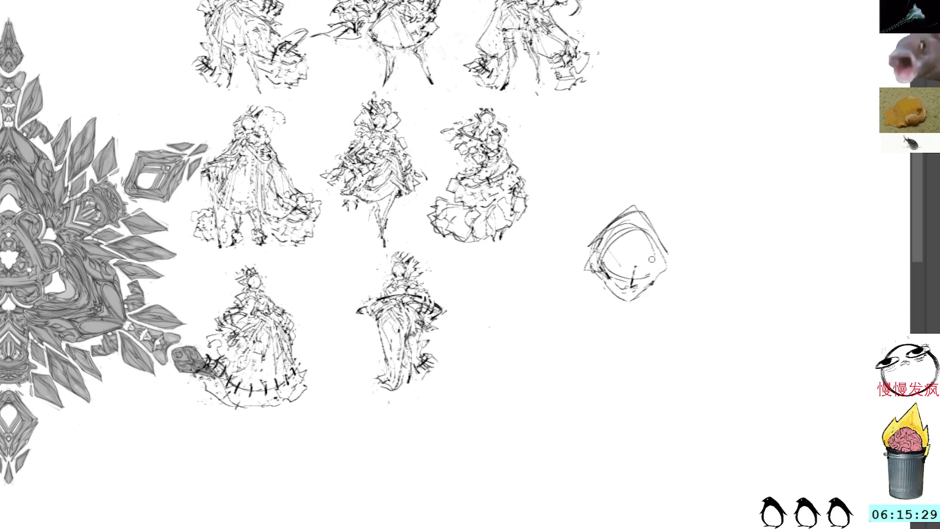
Draw both sides of the head, the chin and lines below it, redrawing one undone stroke.
{"action": "mouse_move", "coordinate": [632, 233]}
{"action": "left_mouse_down"}
{"action": "mouse_move", "coordinate": [657, 253]}
{"action": "mouse_move", "coordinate": [651, 282]}
{"action": "mouse_move", "coordinate": [664, 303]}
{"action": "mouse_move", "coordinate": [631, 322]}
{"action": "mouse_move", "coordinate": [633, 312]}
{"action": "mouse_move", "coordinate": [587, 303]}
{"action": "mouse_move", "coordinate": [585, 319]}
{"action": "mouse_move", "coordinate": [573, 303]}
{"action": "mouse_move", "coordinate": [597, 314]}
{"action": "left_mouse_up"}
{"action": "mouse_move", "coordinate": [603, 308]}
{"action": "left_mouse_down"}
{"action": "mouse_move", "coordinate": [588, 323]}
{"action": "mouse_move", "coordinate": [596, 307]}
{"action": "left_mouse_up"}
{"action": "key", "text": "ctrl+z"}
{"action": "key", "text": "ctrl+z"}
{"action": "mouse_move", "coordinate": [603, 292]}
{"action": "left_mouse_down"}
{"action": "mouse_move", "coordinate": [579, 306]}
{"action": "mouse_move", "coordinate": [570, 287]}
{"action": "left_mouse_up"}
{"action": "mouse_move", "coordinate": [619, 346]}
{"action": "left_mouse_down"}
{"action": "mouse_move", "coordinate": [655, 336]}
{"action": "mouse_move", "coordinate": [648, 329]}
{"action": "left_mouse_up"}
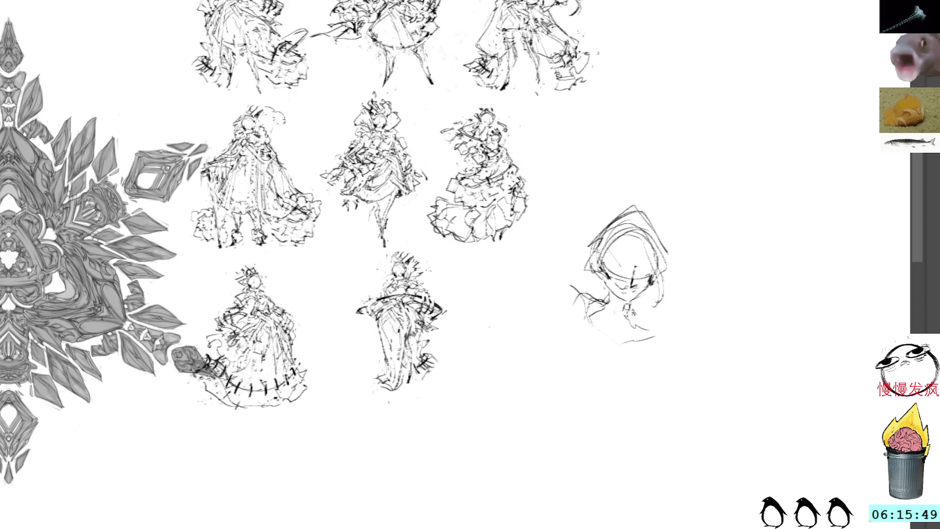
{"action": "mouse_move", "coordinate": [633, 319]}
{"action": "left_mouse_down"}
{"action": "mouse_move", "coordinate": [666, 324]}
{"action": "mouse_move", "coordinate": [670, 336]}
{"action": "left_mouse_up"}
{"action": "left_click_drag", "start_coordinate": [571, 293], "coordinate": [580, 346]}
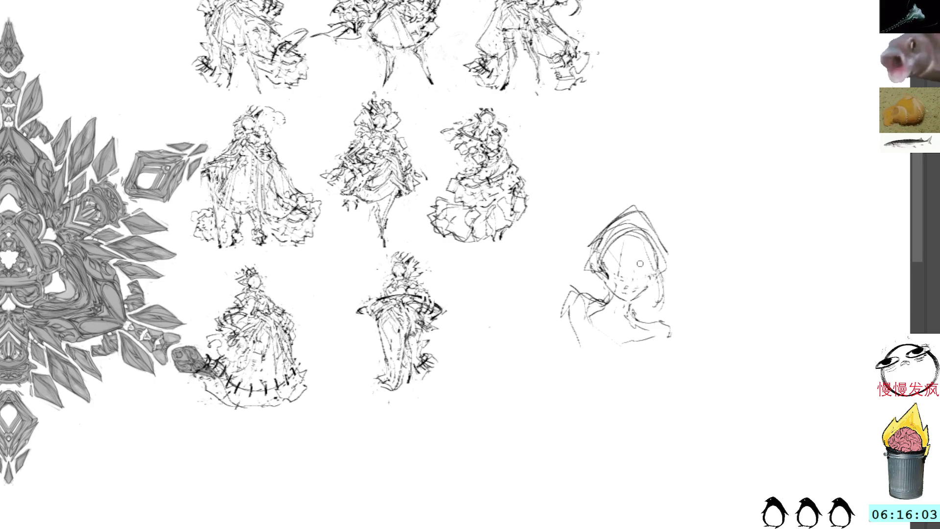
Add face lines, an eye and the lower-right shoulder to turn the head into a rough bust.
{"action": "left_click_drag", "start_coordinate": [582, 288], "coordinate": [615, 276]}
{"action": "left_click_drag", "start_coordinate": [668, 262], "coordinate": [673, 303]}
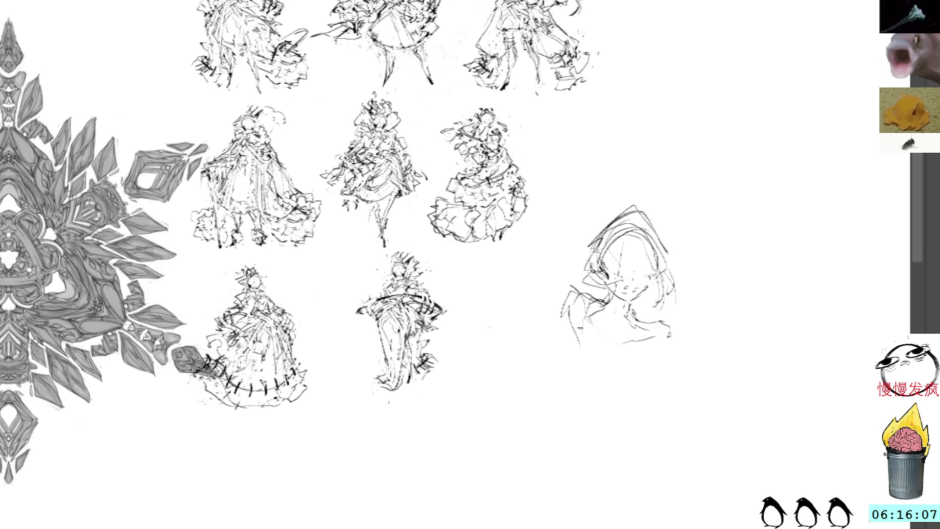
{"action": "mouse_move", "coordinate": [591, 295]}
{"action": "left_mouse_down"}
{"action": "mouse_move", "coordinate": [566, 307]}
{"action": "mouse_move", "coordinate": [572, 371]}
{"action": "left_mouse_up"}
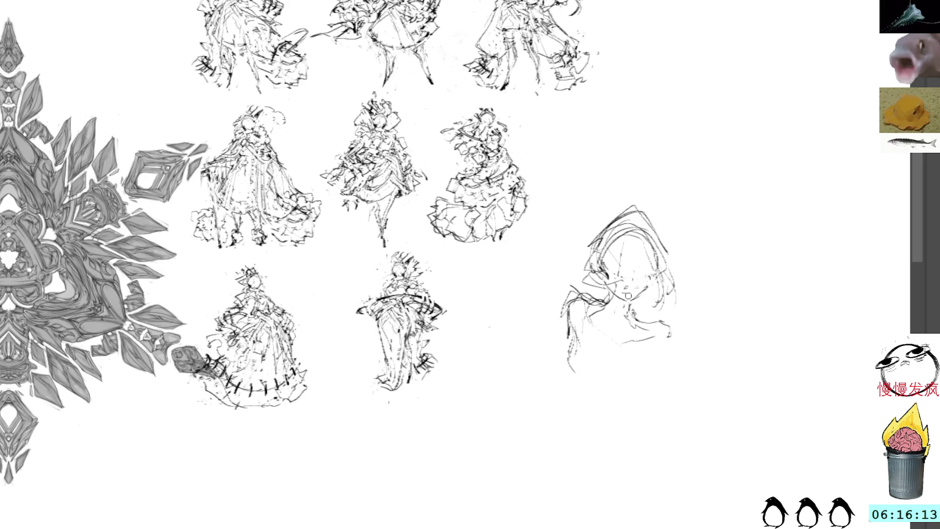
{"action": "left_click_drag", "start_coordinate": [633, 270], "coordinate": [642, 272]}
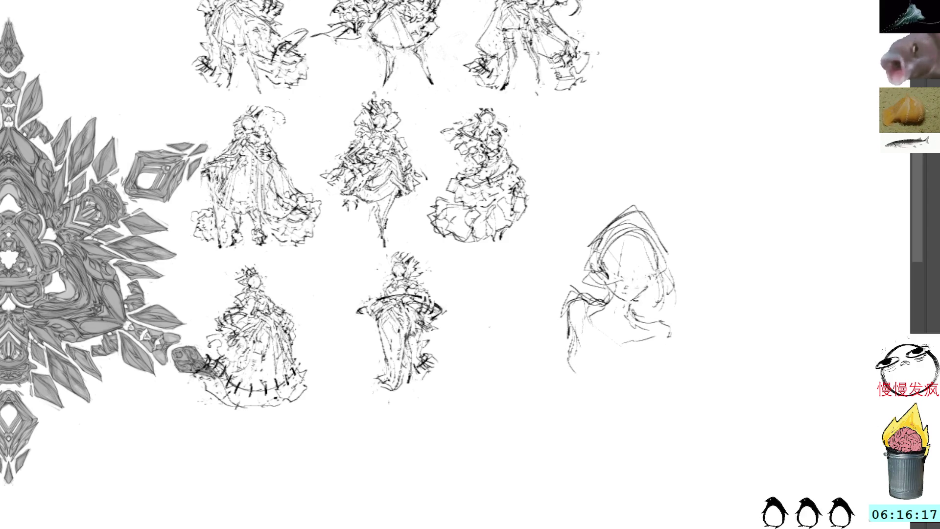
{"action": "mouse_move", "coordinate": [634, 314]}
{"action": "left_mouse_down"}
{"action": "mouse_move", "coordinate": [669, 322]}
{"action": "mouse_move", "coordinate": [677, 337]}
{"action": "mouse_move", "coordinate": [662, 354]}
{"action": "left_mouse_up"}
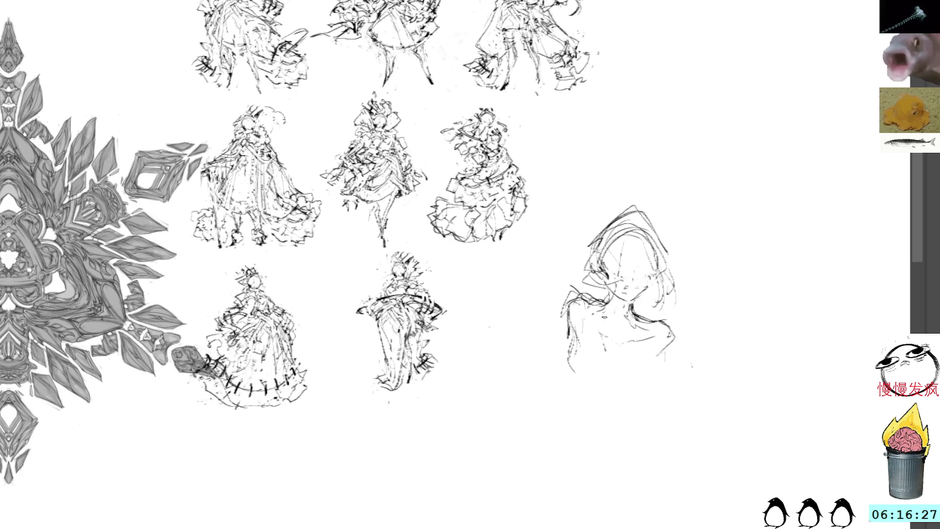
{"action": "mouse_move", "coordinate": [603, 314]}
{"action": "left_mouse_down"}
{"action": "mouse_move", "coordinate": [639, 335]}
{"action": "mouse_move", "coordinate": [616, 341]}
{"action": "left_mouse_up"}
{"action": "mouse_move", "coordinate": [582, 307]}
{"action": "left_mouse_down"}
{"action": "mouse_move", "coordinate": [605, 328]}
{"action": "mouse_move", "coordinate": [592, 312]}
{"action": "left_mouse_up"}
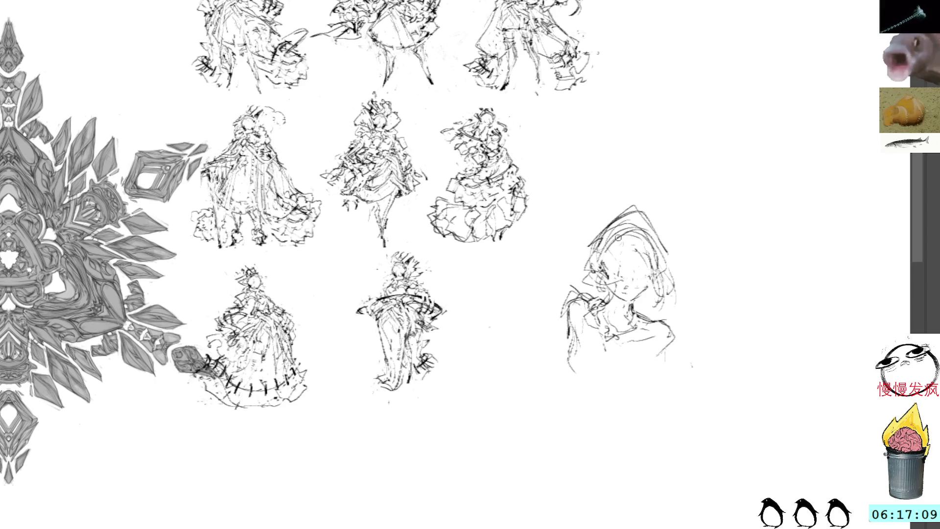
Refine the bust's face and sketch its lower-left and lower-right body edges.
{"action": "mouse_move", "coordinate": [615, 250]}
{"action": "left_mouse_down"}
{"action": "mouse_move", "coordinate": [636, 270]}
{"action": "mouse_move", "coordinate": [627, 267]}
{"action": "left_mouse_up"}
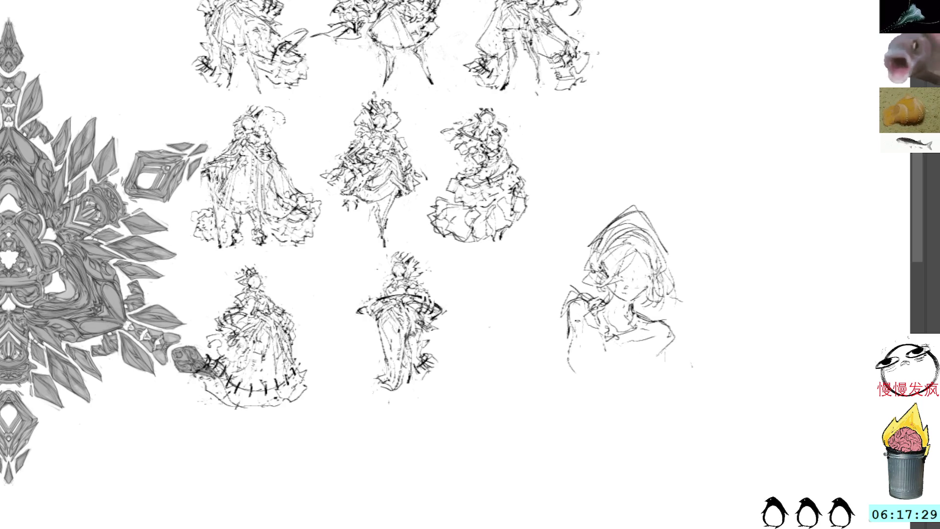
{"action": "left_click_drag", "start_coordinate": [570, 354], "coordinate": [581, 389]}
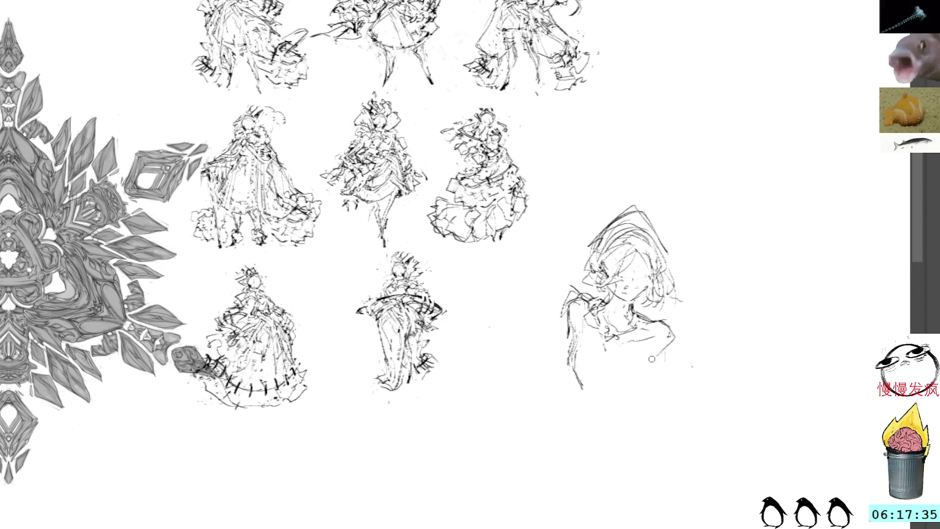
{"action": "left_click_drag", "start_coordinate": [658, 356], "coordinate": [630, 371]}
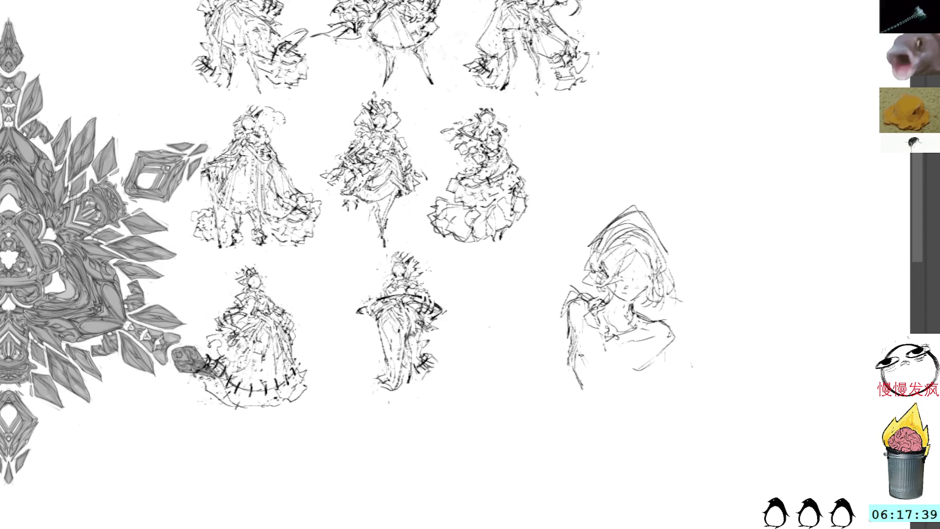
{"action": "left_click_drag", "start_coordinate": [582, 333], "coordinate": [577, 358]}
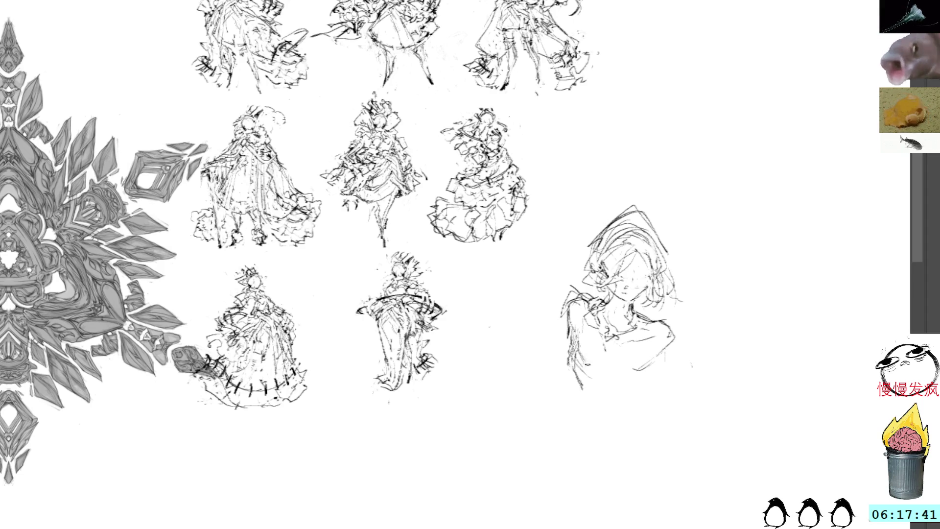
{"action": "left_click_drag", "start_coordinate": [594, 321], "coordinate": [573, 347]}
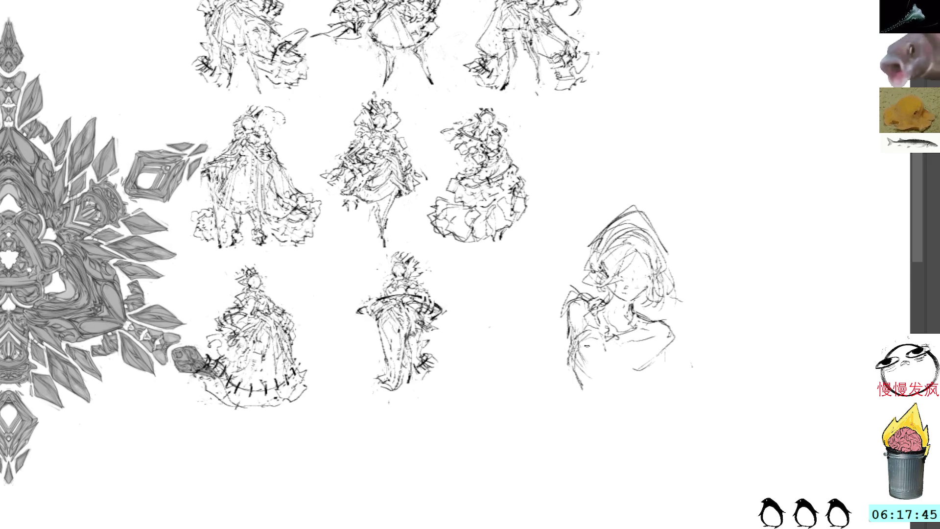
{"action": "mouse_move", "coordinate": [623, 339]}
{"action": "left_mouse_down"}
{"action": "mouse_move", "coordinate": [645, 363]}
{"action": "mouse_move", "coordinate": [651, 356]}
{"action": "mouse_move", "coordinate": [654, 373]}
{"action": "left_mouse_up"}
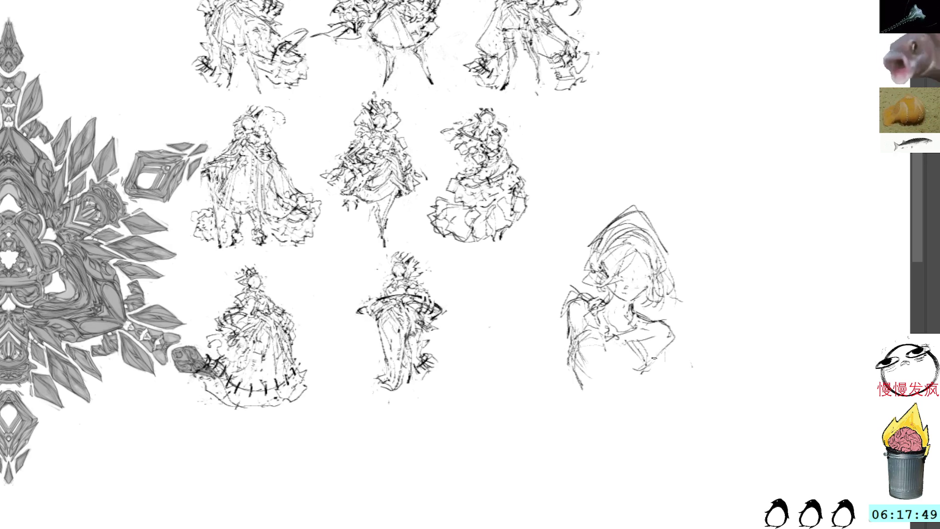
Add small dark marks and a chest hatch stroke, undoing stray strokes along the bottom edge.
{"action": "mouse_move", "coordinate": [649, 320]}
{"action": "left_mouse_down"}
{"action": "mouse_move", "coordinate": [664, 327]}
{"action": "mouse_move", "coordinate": [672, 357]}
{"action": "mouse_move", "coordinate": [633, 387]}
{"action": "mouse_move", "coordinate": [641, 376]}
{"action": "mouse_move", "coordinate": [620, 388]}
{"action": "mouse_move", "coordinate": [598, 382]}
{"action": "left_mouse_up"}
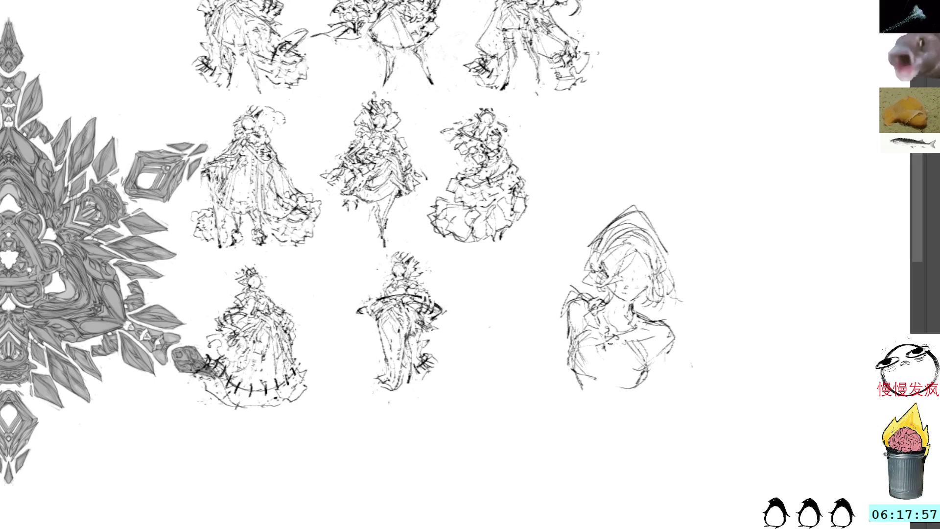
{"action": "left_click_drag", "start_coordinate": [599, 357], "coordinate": [614, 361]}
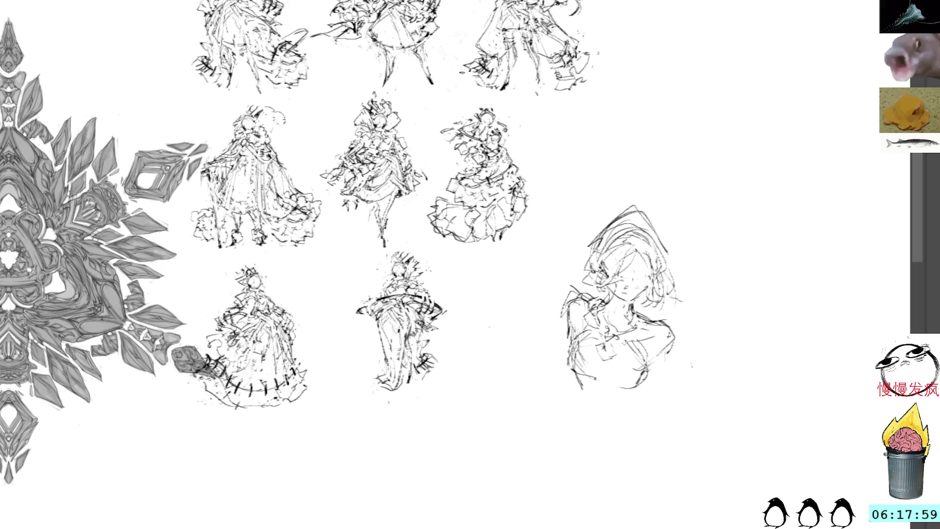
{"action": "left_click_drag", "start_coordinate": [610, 342], "coordinate": [622, 353]}
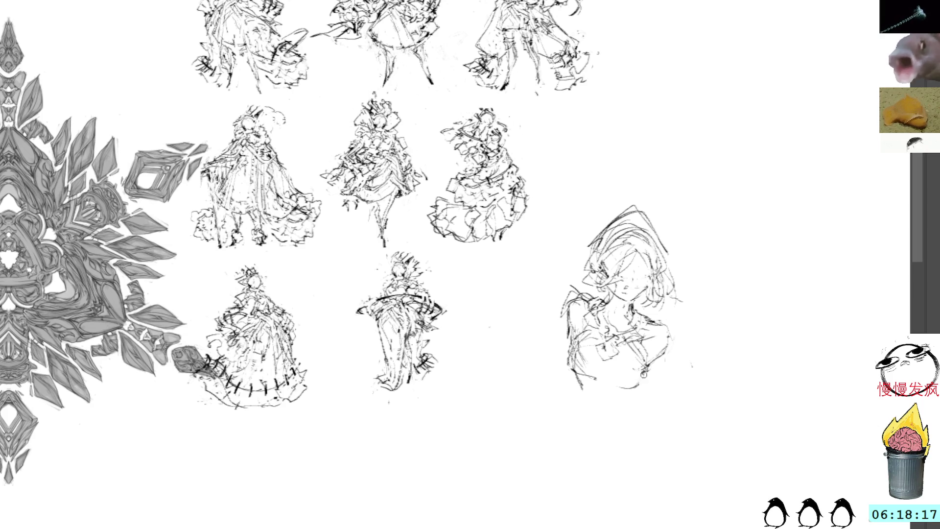
{"action": "left_click_drag", "start_coordinate": [646, 370], "coordinate": [607, 390]}
{"action": "key", "text": "ctrl+z"}
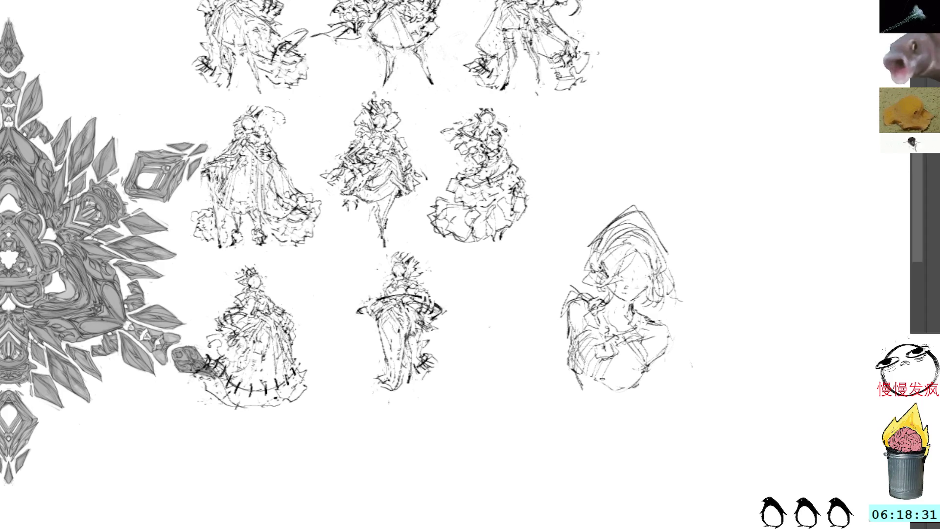
{"action": "mouse_move", "coordinate": [621, 358]}
{"action": "left_mouse_down"}
{"action": "mouse_move", "coordinate": [609, 389]}
{"action": "mouse_move", "coordinate": [626, 388]}
{"action": "left_mouse_up"}
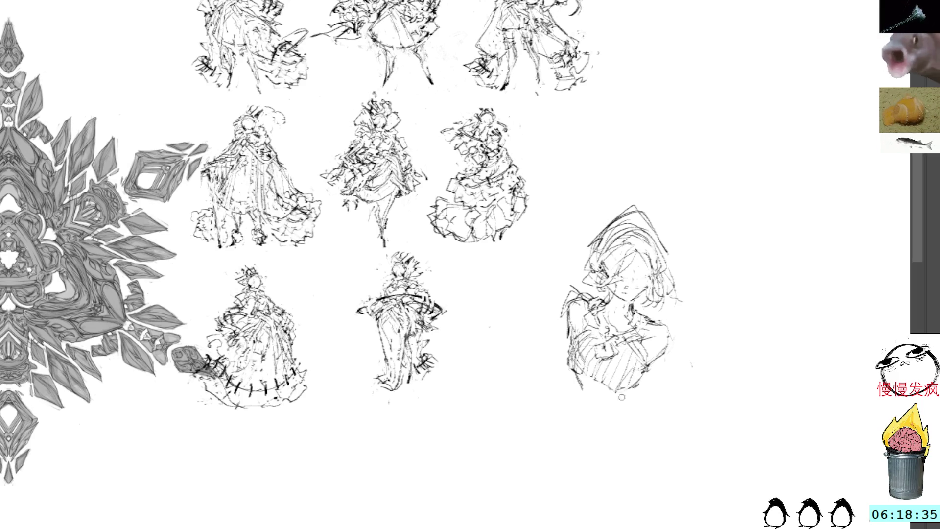
{"action": "left_click_drag", "start_coordinate": [675, 323], "coordinate": [664, 353]}
{"action": "left_click_drag", "start_coordinate": [646, 293], "coordinate": [665, 307]}
{"action": "mouse_move", "coordinate": [640, 223]}
{"action": "left_mouse_down"}
{"action": "mouse_move", "coordinate": [662, 240]}
{"action": "mouse_move", "coordinate": [675, 285]}
{"action": "left_mouse_up"}
{"action": "mouse_move", "coordinate": [614, 236]}
{"action": "left_mouse_down"}
{"action": "mouse_move", "coordinate": [585, 257]}
{"action": "mouse_move", "coordinate": [610, 226]}
{"action": "mouse_move", "coordinate": [611, 248]}
{"action": "mouse_move", "coordinate": [589, 250]}
{"action": "left_mouse_up"}
{"action": "mouse_move", "coordinate": [671, 249]}
{"action": "left_mouse_down"}
{"action": "mouse_move", "coordinate": [674, 269]}
{"action": "mouse_move", "coordinate": [664, 276]}
{"action": "mouse_move", "coordinate": [652, 260]}
{"action": "mouse_move", "coordinate": [654, 274]}
{"action": "mouse_move", "coordinate": [664, 258]}
{"action": "mouse_move", "coordinate": [672, 265]}
{"action": "mouse_move", "coordinate": [662, 278]}
{"action": "left_mouse_up"}
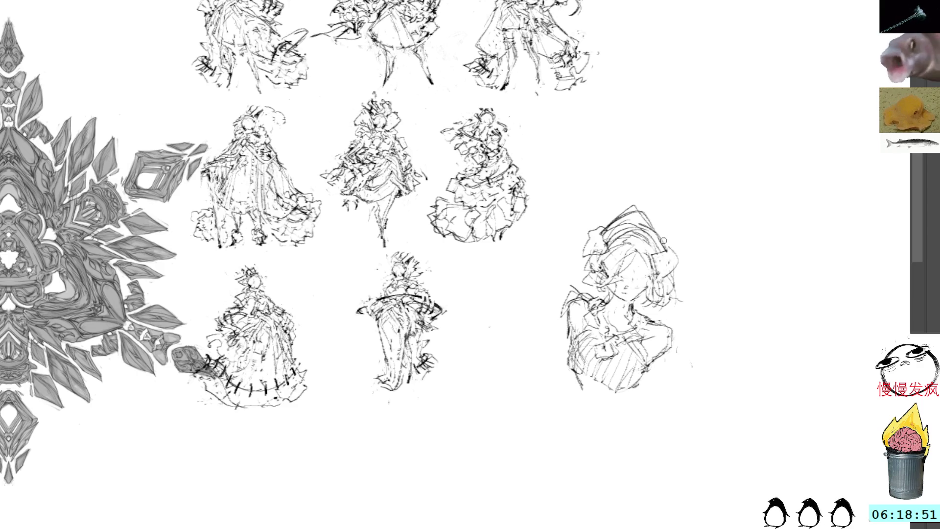
Add lines to the bust's hair, right shoulder, left edge and extended lower-left contour.
{"action": "mouse_move", "coordinate": [676, 253]}
{"action": "left_mouse_down"}
{"action": "mouse_move", "coordinate": [662, 273]}
{"action": "mouse_move", "coordinate": [701, 309]}
{"action": "left_mouse_up"}
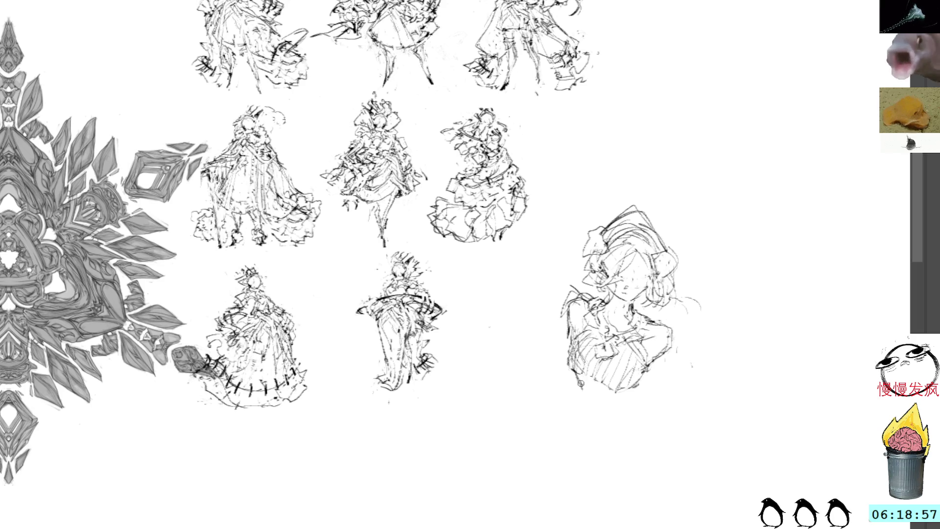
{"action": "left_click_drag", "start_coordinate": [584, 382], "coordinate": [606, 394]}
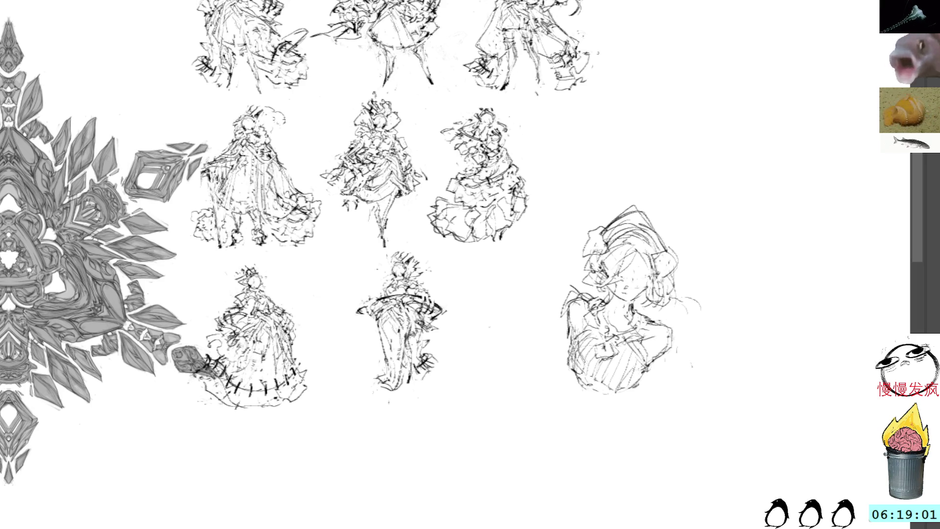
{"action": "mouse_move", "coordinate": [654, 323]}
{"action": "left_mouse_down"}
{"action": "mouse_move", "coordinate": [679, 335]}
{"action": "mouse_move", "coordinate": [665, 311]}
{"action": "mouse_move", "coordinate": [660, 327]}
{"action": "left_mouse_up"}
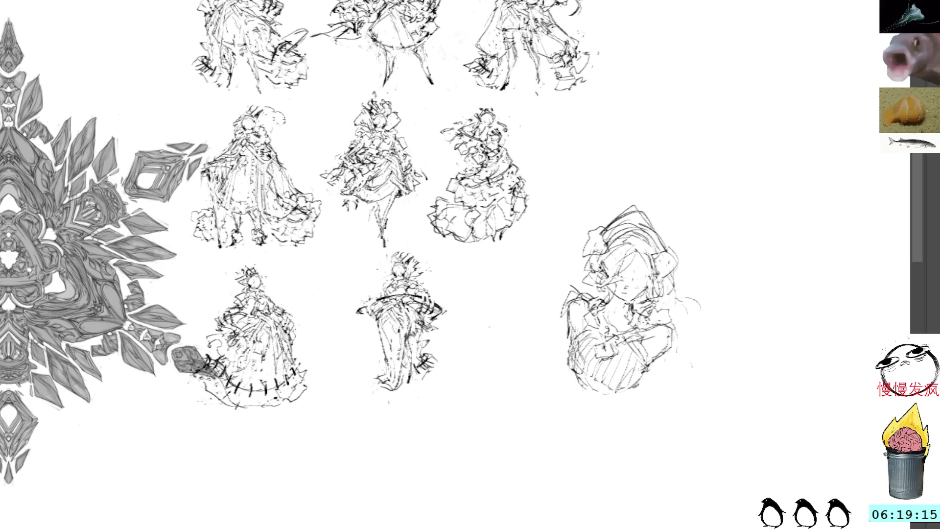
{"action": "left_click_drag", "start_coordinate": [591, 298], "coordinate": [573, 335]}
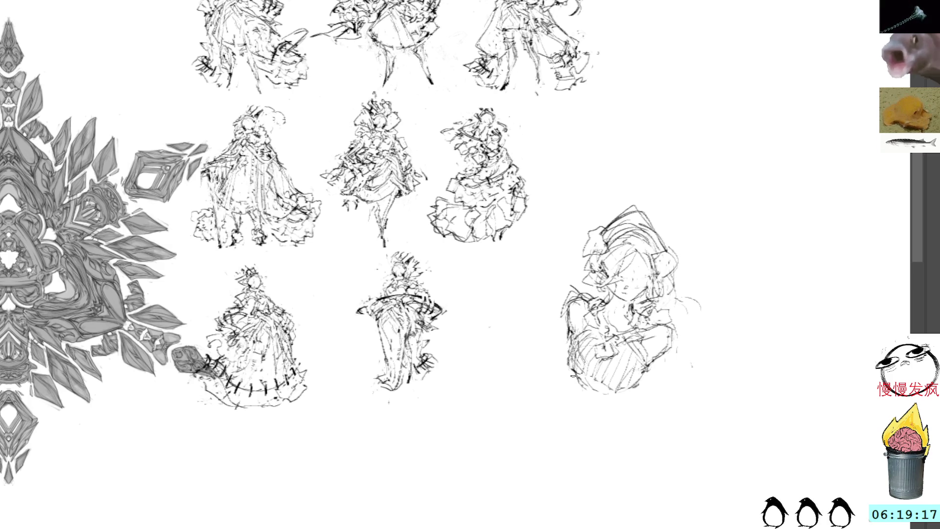
{"action": "left_click_drag", "start_coordinate": [577, 379], "coordinate": [588, 404]}
{"action": "mouse_move", "coordinate": [573, 374]}
{"action": "left_mouse_down"}
{"action": "mouse_move", "coordinate": [585, 404]}
{"action": "mouse_move", "coordinate": [602, 410]}
{"action": "left_mouse_up"}
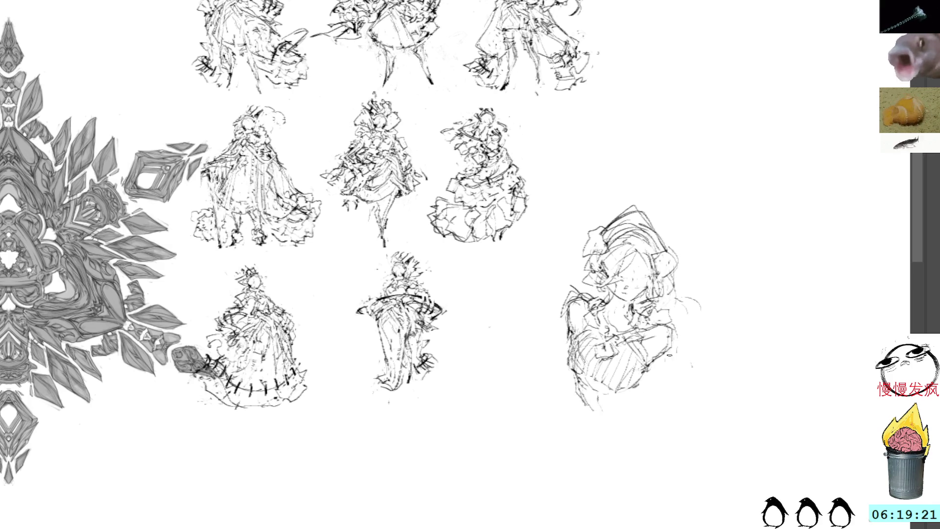
{"action": "left_click_drag", "start_coordinate": [585, 402], "coordinate": [601, 408]}
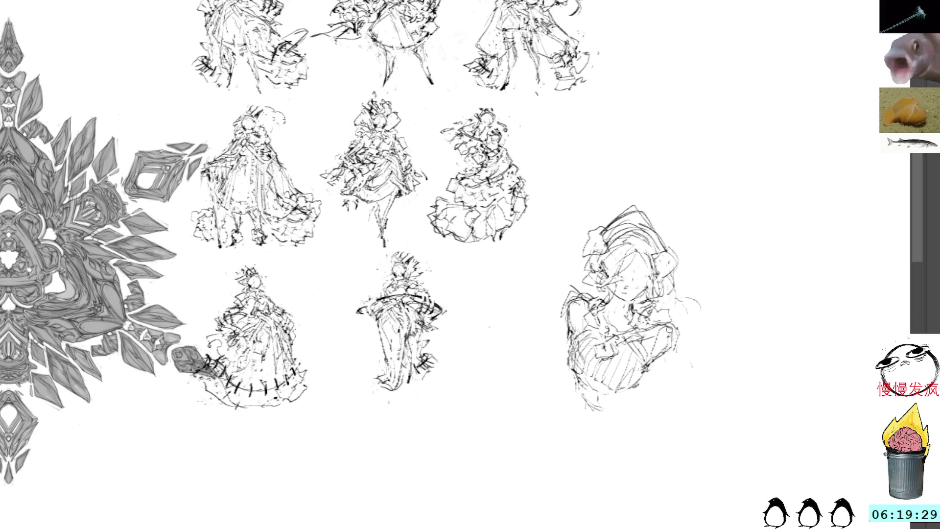
Sketch strokes on the bust's right side and lower right, undoing one misplaced stroke.
{"action": "mouse_move", "coordinate": [653, 334]}
{"action": "left_mouse_down"}
{"action": "mouse_move", "coordinate": [683, 343]}
{"action": "mouse_move", "coordinate": [670, 334]}
{"action": "mouse_move", "coordinate": [666, 364]}
{"action": "mouse_move", "coordinate": [684, 376]}
{"action": "left_mouse_up"}
{"action": "key", "text": "ctrl+z"}
{"action": "key", "text": "ctrl+z"}
{"action": "left_click_drag", "start_coordinate": [678, 339], "coordinate": [690, 383]}
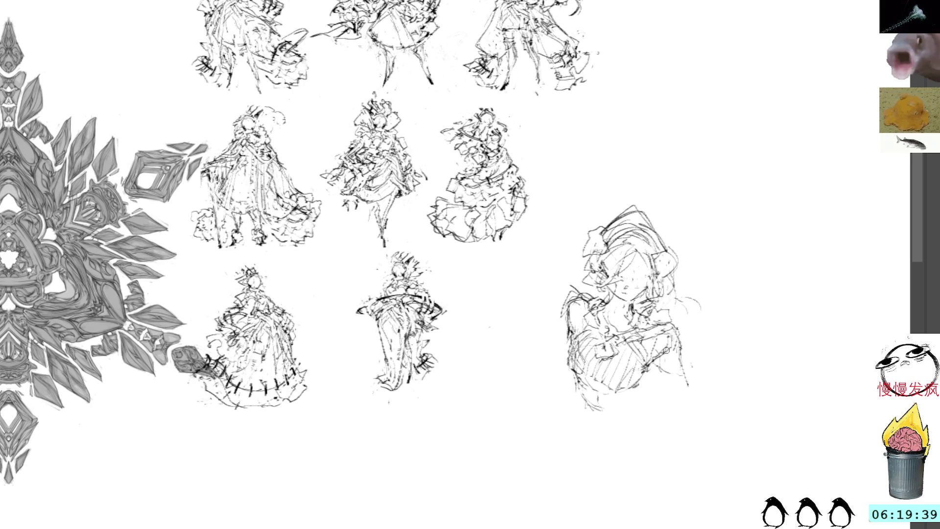
{"action": "mouse_move", "coordinate": [656, 356]}
{"action": "left_mouse_down"}
{"action": "mouse_move", "coordinate": [666, 383]}
{"action": "mouse_move", "coordinate": [703, 408]}
{"action": "left_mouse_up"}
{"action": "left_click_drag", "start_coordinate": [688, 370], "coordinate": [707, 402]}
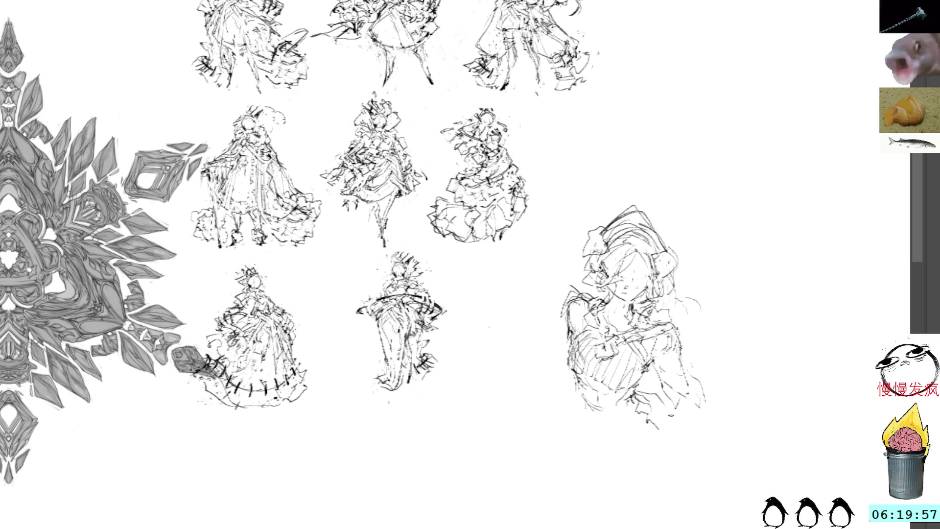
Lasso the whole bust and move it up and to the right with Free Transform.
{"action": "left_click_drag", "start_coordinate": [588, 427], "coordinate": [593, 448]}
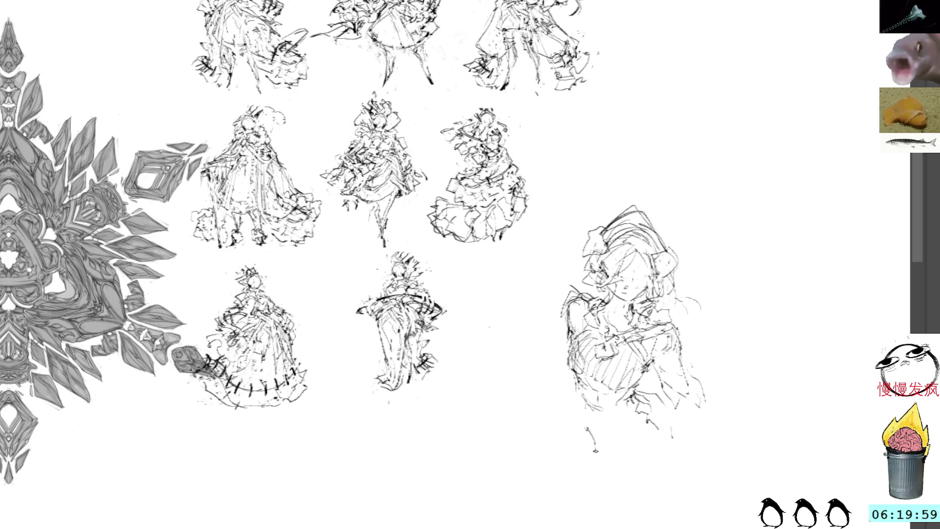
{"action": "mouse_move", "coordinate": [666, 177]}
{"action": "left_mouse_down"}
{"action": "mouse_move", "coordinate": [582, 484]}
{"action": "mouse_move", "coordinate": [728, 168]}
{"action": "left_mouse_up"}
{"action": "key", "text": "ctrl+t"}
{"action": "left_click_drag", "start_coordinate": [727, 273], "coordinate": [800, 6]}
{"action": "key", "text": "Return"}
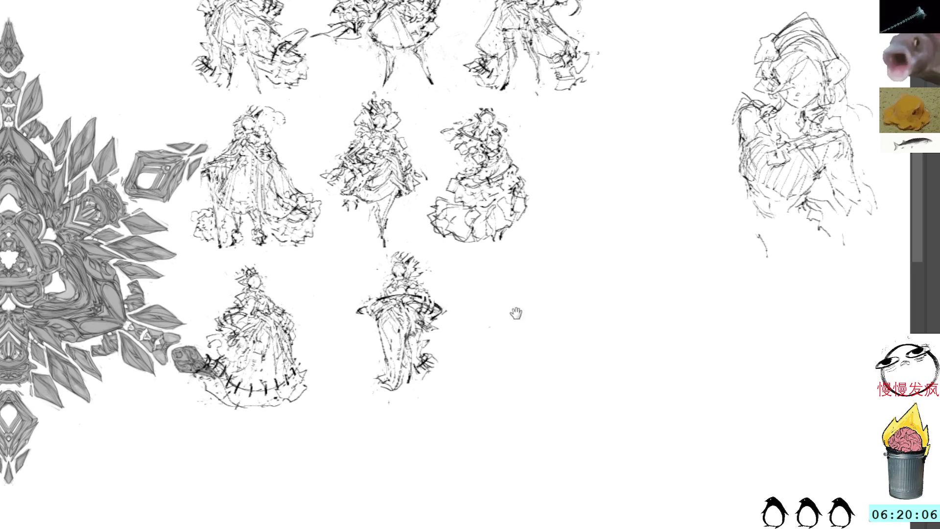
Draw curling ribbon strokes trailing from the bottom-row dancer's lower-right hem.
{"action": "left_click_drag", "start_coordinate": [514, 311], "coordinate": [605, 318]}
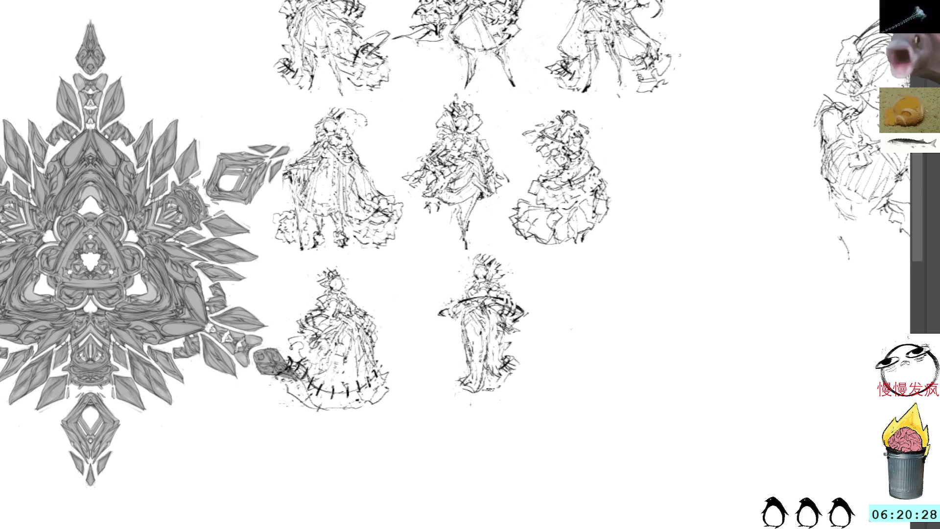
{"action": "mouse_move", "coordinate": [503, 348]}
{"action": "left_mouse_down"}
{"action": "mouse_move", "coordinate": [523, 357]}
{"action": "mouse_move", "coordinate": [528, 380]}
{"action": "left_mouse_up"}
{"action": "left_click_drag", "start_coordinate": [488, 306], "coordinate": [499, 311]}
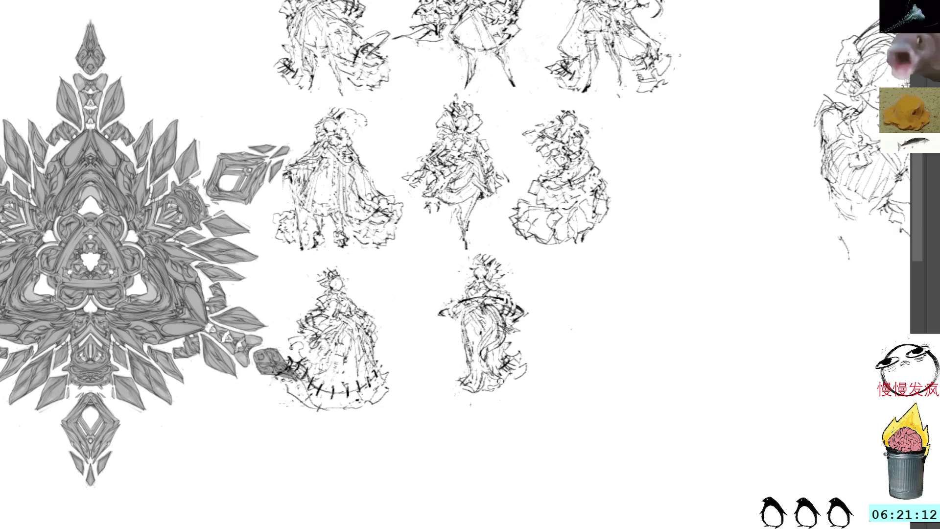
{"action": "mouse_move", "coordinate": [502, 392]}
{"action": "left_mouse_down"}
{"action": "mouse_move", "coordinate": [526, 388]}
{"action": "mouse_move", "coordinate": [535, 372]}
{"action": "mouse_move", "coordinate": [528, 350]}
{"action": "mouse_move", "coordinate": [519, 390]}
{"action": "mouse_move", "coordinate": [500, 396]}
{"action": "mouse_move", "coordinate": [515, 396]}
{"action": "mouse_move", "coordinate": [499, 378]}
{"action": "mouse_move", "coordinate": [512, 393]}
{"action": "mouse_move", "coordinate": [547, 374]}
{"action": "mouse_move", "coordinate": [532, 346]}
{"action": "mouse_move", "coordinate": [523, 357]}
{"action": "mouse_move", "coordinate": [514, 343]}
{"action": "left_mouse_up"}
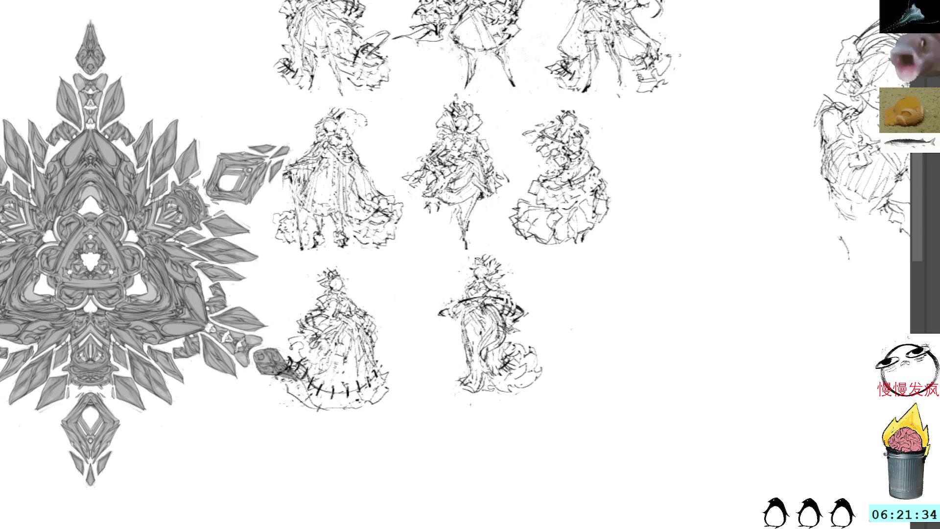
Lasso the ribbon dancer and shift it left toward the neighbouring gown, then deselect.
{"action": "left_click_drag", "start_coordinate": [503, 250], "coordinate": [592, 347]}
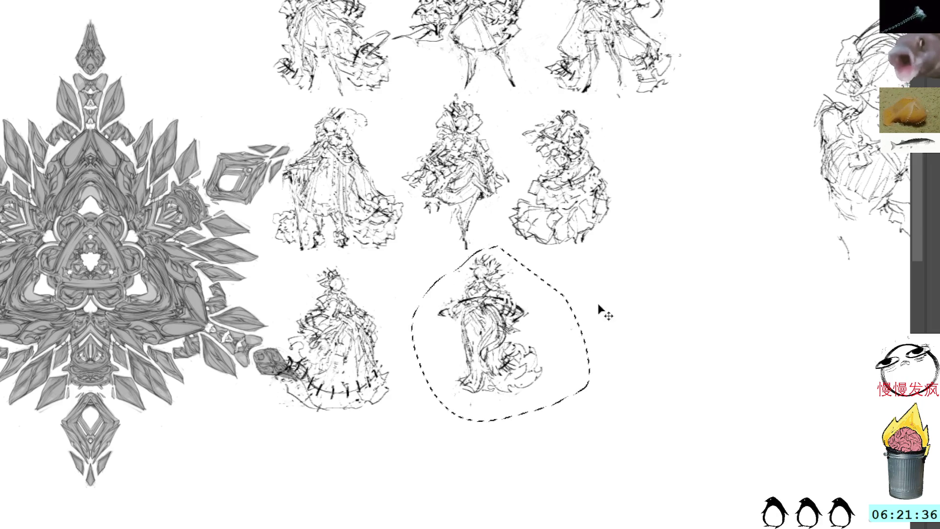
{"action": "left_click_drag", "start_coordinate": [500, 367], "coordinate": [450, 371]}
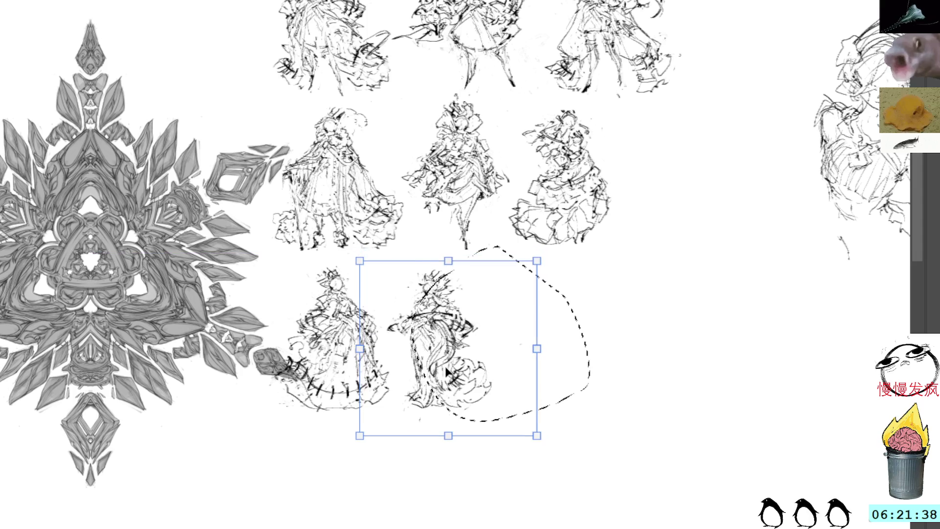
{"action": "key", "text": "ctrl+d"}
{"action": "key", "text": "Return"}
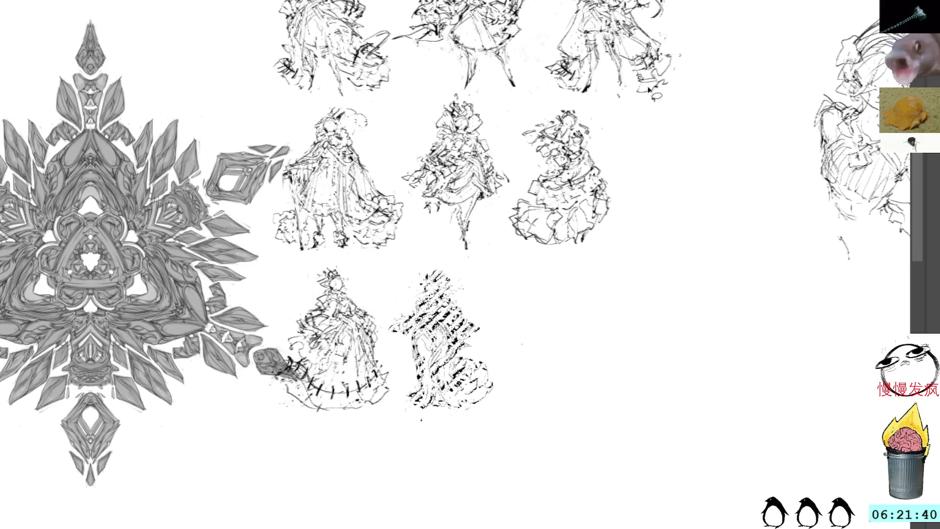
Start a new figure with a tall vertical spine line, hooked top, and rough head-and-face outline.
{"action": "left_click_drag", "start_coordinate": [709, 311], "coordinate": [625, 137]}
{"action": "left_click_drag", "start_coordinate": [517, 250], "coordinate": [518, 444]}
{"action": "left_click_drag", "start_coordinate": [518, 353], "coordinate": [523, 386]}
{"action": "left_click_drag", "start_coordinate": [513, 254], "coordinate": [536, 236]}
{"action": "mouse_move", "coordinate": [610, 297]}
{"action": "left_mouse_down"}
{"action": "mouse_move", "coordinate": [643, 288]}
{"action": "mouse_move", "coordinate": [589, 329]}
{"action": "mouse_move", "coordinate": [654, 327]}
{"action": "mouse_move", "coordinate": [603, 349]}
{"action": "left_mouse_up"}
{"action": "mouse_move", "coordinate": [642, 310]}
{"action": "left_mouse_down"}
{"action": "mouse_move", "coordinate": [650, 342]}
{"action": "mouse_move", "coordinate": [623, 362]}
{"action": "mouse_move", "coordinate": [643, 370]}
{"action": "mouse_move", "coordinate": [636, 365]}
{"action": "left_mouse_up"}
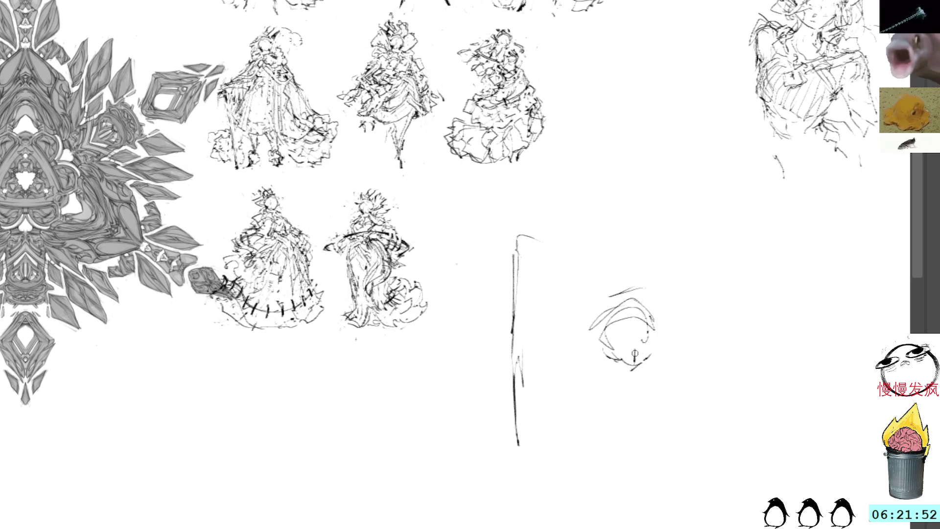
Rough in the new head's facial features, chin, outline, hair and neck curves.
{"action": "mouse_move", "coordinate": [658, 341]}
{"action": "left_mouse_down"}
{"action": "mouse_move", "coordinate": [643, 349]}
{"action": "mouse_move", "coordinate": [656, 338]}
{"action": "mouse_move", "coordinate": [632, 343]}
{"action": "left_mouse_up"}
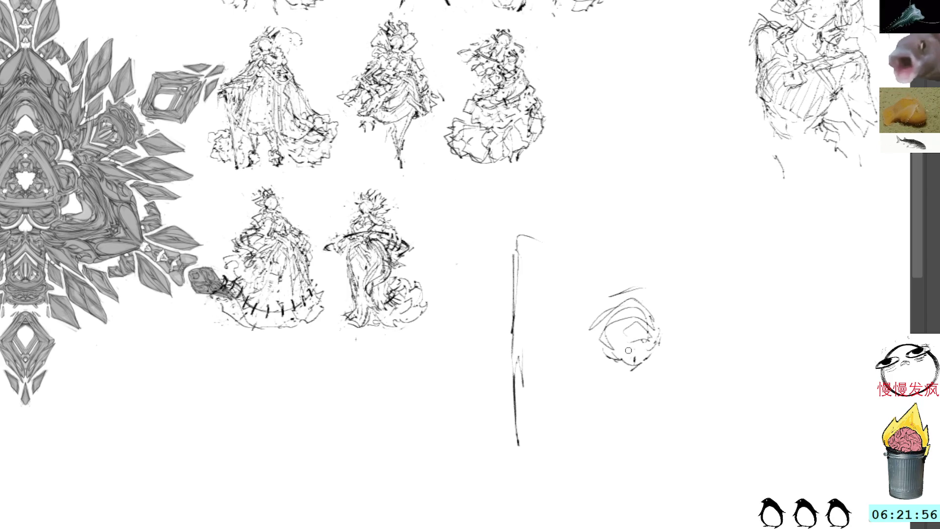
{"action": "left_click_drag", "start_coordinate": [631, 318], "coordinate": [619, 359]}
{"action": "mouse_move", "coordinate": [620, 322]}
{"action": "left_mouse_down"}
{"action": "mouse_move", "coordinate": [656, 310]}
{"action": "mouse_move", "coordinate": [653, 360]}
{"action": "mouse_move", "coordinate": [631, 382]}
{"action": "mouse_move", "coordinate": [648, 388]}
{"action": "mouse_move", "coordinate": [612, 423]}
{"action": "left_mouse_up"}
{"action": "left_click_drag", "start_coordinate": [580, 349], "coordinate": [572, 395]}
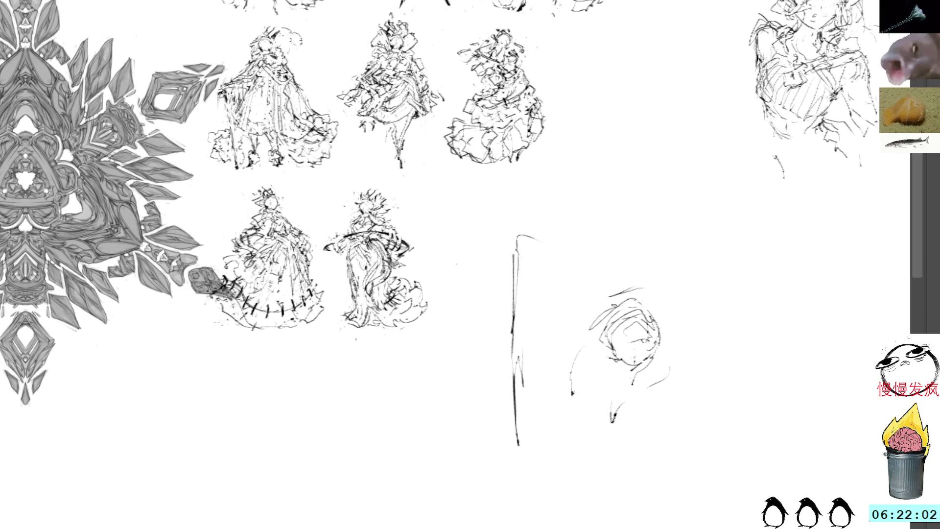
{"action": "mouse_move", "coordinate": [604, 295]}
{"action": "left_mouse_down"}
{"action": "mouse_move", "coordinate": [574, 336]}
{"action": "mouse_move", "coordinate": [594, 352]}
{"action": "left_mouse_up"}
{"action": "mouse_move", "coordinate": [599, 297]}
{"action": "left_mouse_down"}
{"action": "mouse_move", "coordinate": [645, 290]}
{"action": "mouse_move", "coordinate": [635, 290]}
{"action": "left_mouse_up"}
{"action": "mouse_move", "coordinate": [633, 382]}
{"action": "left_mouse_down"}
{"action": "mouse_move", "coordinate": [590, 408]}
{"action": "mouse_move", "coordinate": [611, 366]}
{"action": "left_mouse_up"}
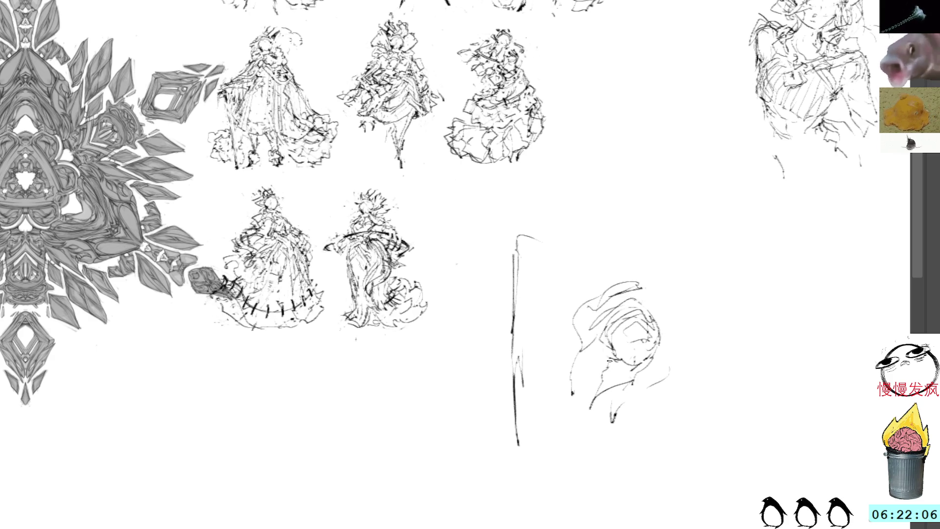
Erase the strokes on the head's left side and reframe the view on the sketch.
{"action": "left_click_drag", "start_coordinate": [596, 294], "coordinate": [570, 367]}
{"action": "key", "text": "Delete"}
{"action": "key", "text": "ctrl+d"}
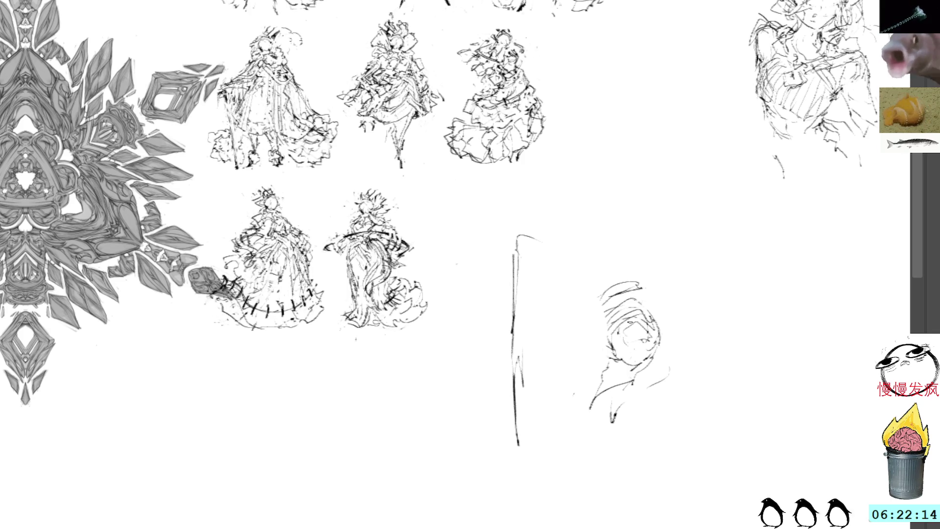
{"action": "mouse_move", "coordinate": [666, 383]}
{"action": "left_mouse_down"}
{"action": "mouse_move", "coordinate": [656, 346]}
{"action": "mouse_move", "coordinate": [651, 375]}
{"action": "left_mouse_up"}
Redraw the jaw, both sides of the face and a dark arc over the top of the head.
{"action": "mouse_move", "coordinate": [639, 335]}
{"action": "left_mouse_down"}
{"action": "mouse_move", "coordinate": [650, 379]}
{"action": "mouse_move", "coordinate": [578, 386]}
{"action": "left_mouse_up"}
{"action": "mouse_move", "coordinate": [604, 328]}
{"action": "left_mouse_down"}
{"action": "mouse_move", "coordinate": [585, 341]}
{"action": "mouse_move", "coordinate": [580, 385]}
{"action": "mouse_move", "coordinate": [579, 365]}
{"action": "left_mouse_up"}
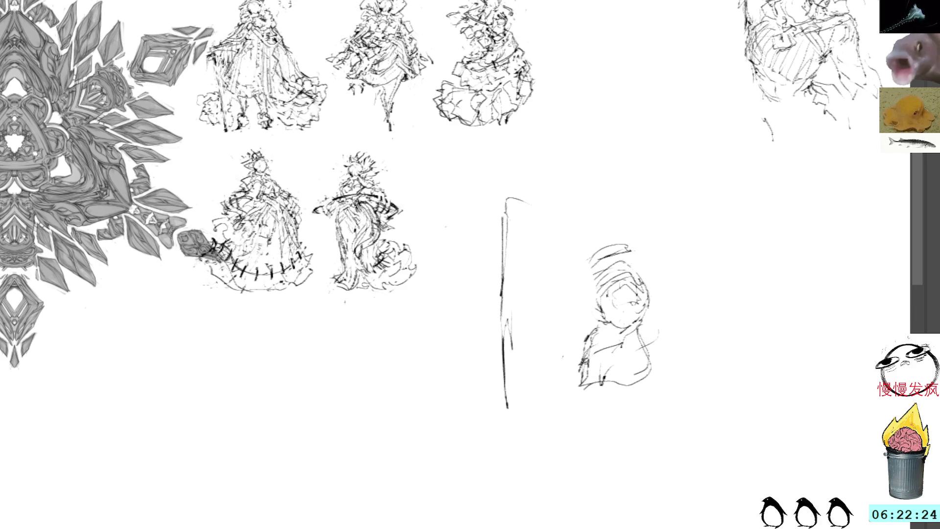
{"action": "left_click_drag", "start_coordinate": [641, 352], "coordinate": [644, 356]}
{"action": "left_click_drag", "start_coordinate": [637, 351], "coordinate": [646, 378]}
{"action": "left_click_drag", "start_coordinate": [604, 326], "coordinate": [639, 337]}
{"action": "mouse_move", "coordinate": [613, 289]}
{"action": "left_mouse_down"}
{"action": "mouse_move", "coordinate": [639, 286]}
{"action": "mouse_move", "coordinate": [620, 286]}
{"action": "mouse_move", "coordinate": [649, 303]}
{"action": "mouse_move", "coordinate": [639, 333]}
{"action": "left_mouse_up"}
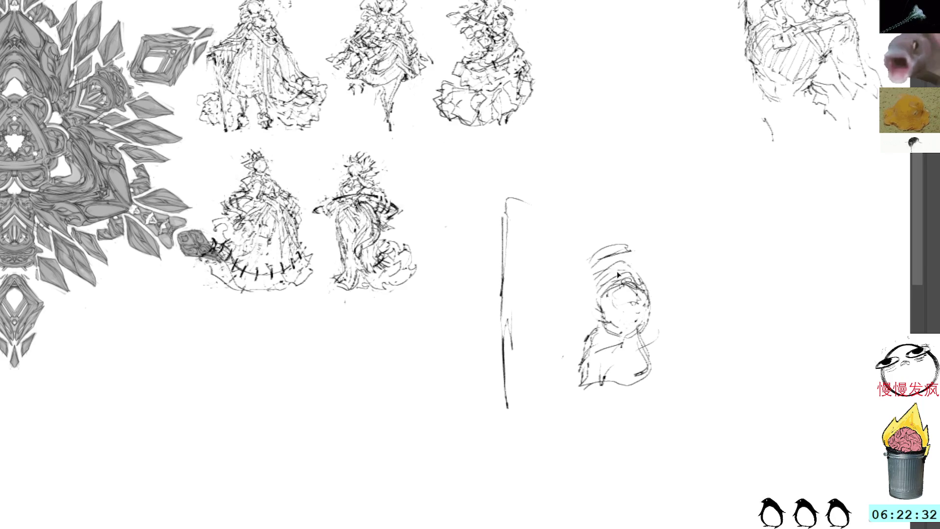
{"action": "mouse_move", "coordinate": [622, 272]}
{"action": "left_mouse_down"}
{"action": "mouse_move", "coordinate": [653, 292]}
{"action": "mouse_move", "coordinate": [663, 258]}
{"action": "mouse_move", "coordinate": [606, 321]}
{"action": "left_mouse_up"}
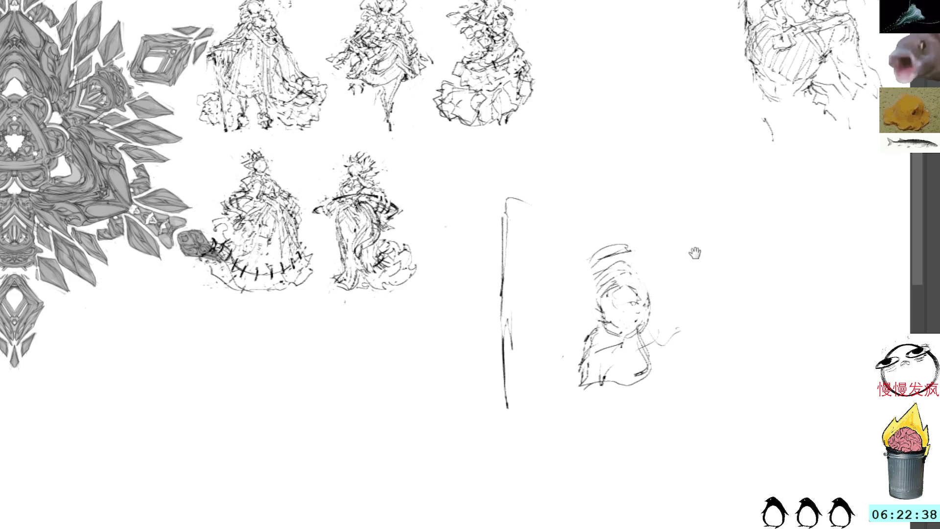
{"action": "scroll", "coordinate": [673, 230], "scroll_direction": "up", "scroll_amount": 3}
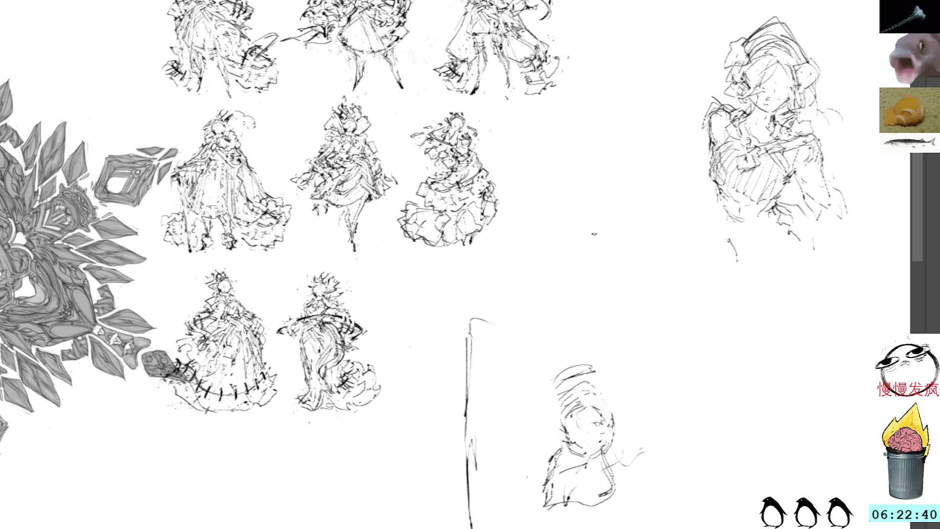
{"action": "scroll", "coordinate": [560, 215], "scroll_direction": "down", "scroll_amount": 2}
Sketch a raised arm and a long ribbon curve sweeping right from the head and curling down.
{"action": "mouse_move", "coordinate": [602, 416]}
{"action": "left_mouse_down"}
{"action": "mouse_move", "coordinate": [649, 383]}
{"action": "mouse_move", "coordinate": [645, 356]}
{"action": "mouse_move", "coordinate": [650, 383]}
{"action": "mouse_move", "coordinate": [703, 347]}
{"action": "left_mouse_up"}
{"action": "mouse_move", "coordinate": [608, 388]}
{"action": "left_mouse_down"}
{"action": "mouse_move", "coordinate": [735, 328]}
{"action": "mouse_move", "coordinate": [764, 371]}
{"action": "left_mouse_up"}
{"action": "mouse_move", "coordinate": [610, 379]}
{"action": "left_mouse_down"}
{"action": "mouse_move", "coordinate": [685, 327]}
{"action": "mouse_move", "coordinate": [771, 338]}
{"action": "mouse_move", "coordinate": [705, 331]}
{"action": "mouse_move", "coordinate": [807, 389]}
{"action": "mouse_move", "coordinate": [782, 416]}
{"action": "left_mouse_up"}
{"action": "left_click_drag", "start_coordinate": [728, 346], "coordinate": [791, 325]}
{"action": "mouse_move", "coordinate": [708, 290]}
{"action": "left_mouse_down"}
{"action": "mouse_move", "coordinate": [710, 325]}
{"action": "mouse_move", "coordinate": [685, 420]}
{"action": "mouse_move", "coordinate": [703, 294]}
{"action": "left_mouse_up"}
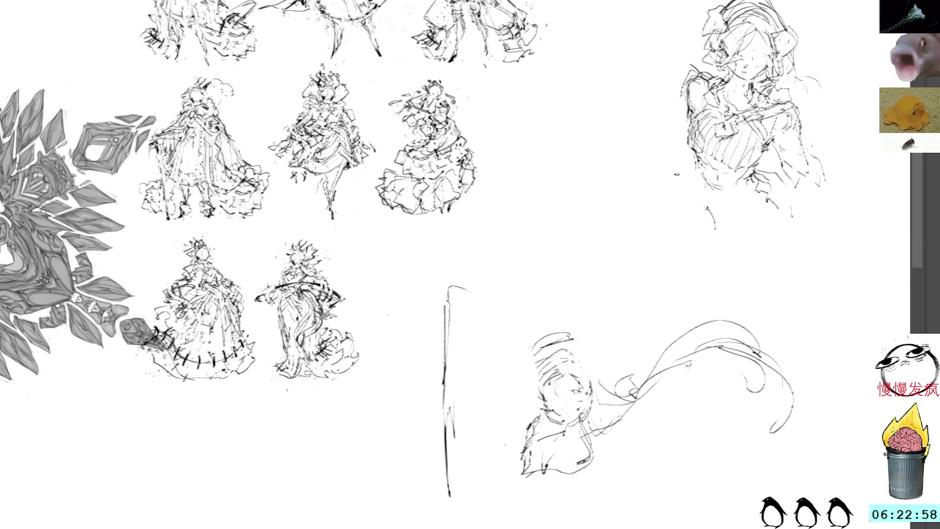
Rework the head with dark pencil strokes, undoing one stray stroke along the way.
{"action": "left_click_drag", "start_coordinate": [548, 367], "coordinate": [574, 351]}
{"action": "left_click_drag", "start_coordinate": [549, 378], "coordinate": [607, 413]}
{"action": "key", "text": "ctrl+z"}
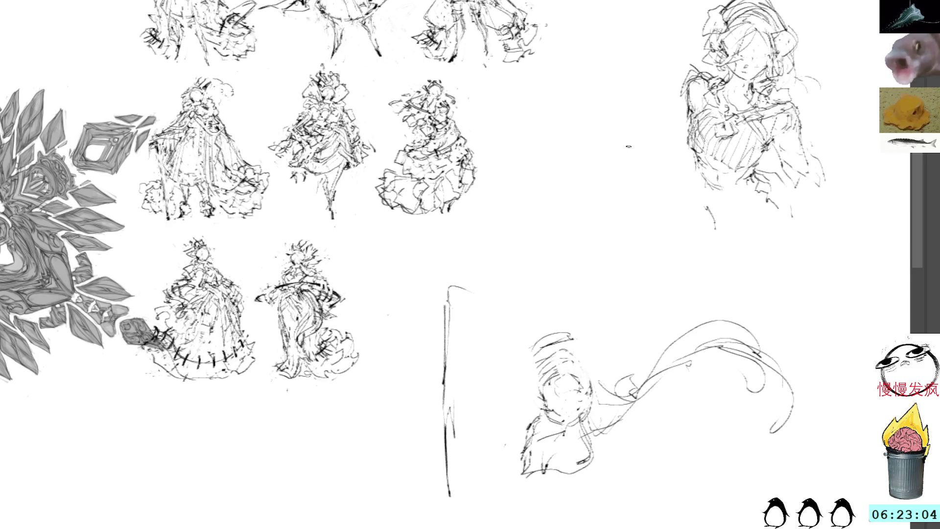
{"action": "mouse_move", "coordinate": [584, 351]}
{"action": "left_mouse_down"}
{"action": "mouse_move", "coordinate": [553, 362]}
{"action": "mouse_move", "coordinate": [614, 406]}
{"action": "left_mouse_up"}
{"action": "left_click_drag", "start_coordinate": [552, 353], "coordinate": [621, 408]}
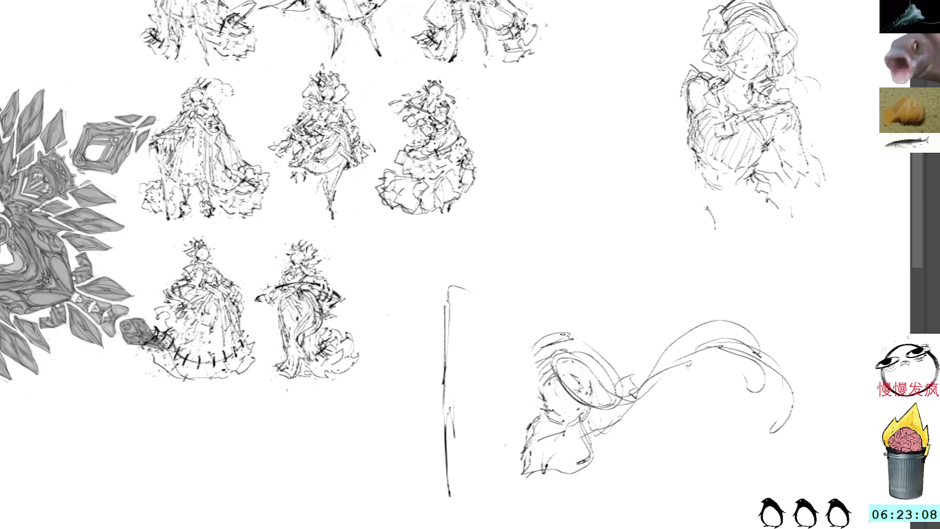
{"action": "left_click_drag", "start_coordinate": [542, 356], "coordinate": [579, 388]}
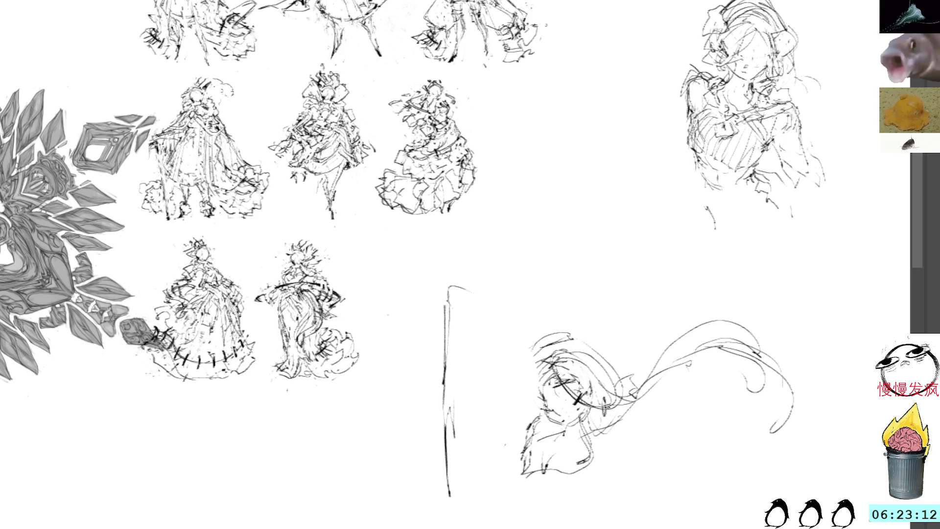
{"action": "left_click_drag", "start_coordinate": [610, 390], "coordinate": [622, 367]}
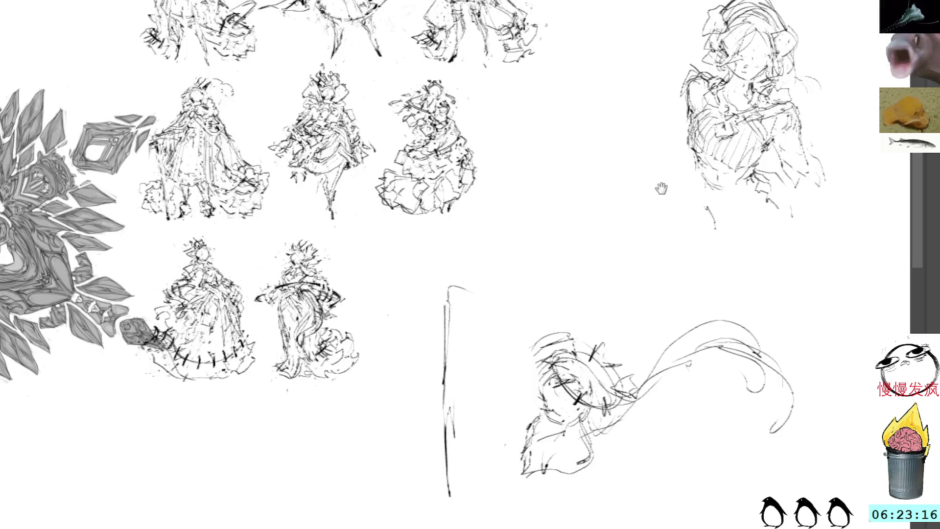
Reframe the view and lasso the stray tall vertical stroke left of the figure.
{"action": "left_click_drag", "start_coordinate": [664, 190], "coordinate": [631, 149]}
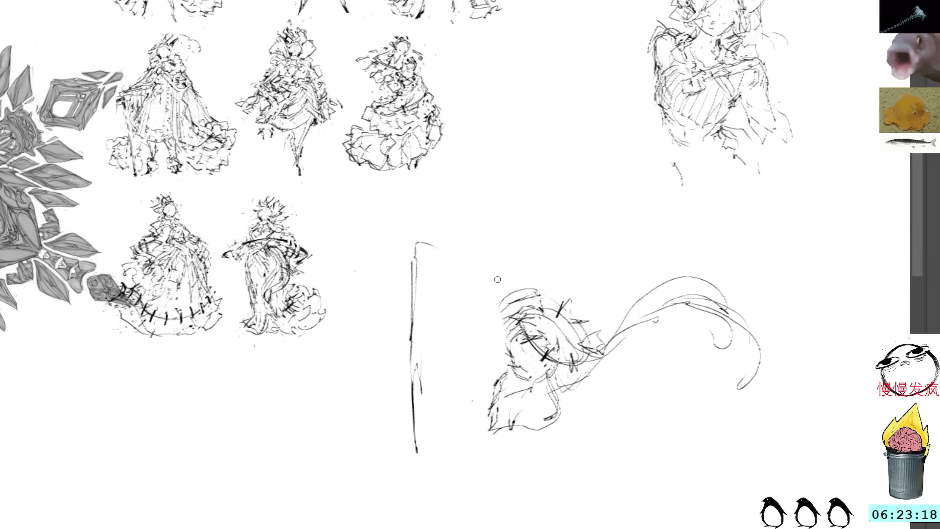
{"action": "left_click_drag", "start_coordinate": [431, 218], "coordinate": [483, 235]}
Delete the vertical stroke, then transform the ribbon figure upward and slightly smaller.
{"action": "key", "text": "Delete"}
{"action": "key", "text": "ctrl+d"}
{"action": "mouse_move", "coordinate": [780, 386]}
{"action": "left_mouse_down"}
{"action": "mouse_move", "coordinate": [761, 476]}
{"action": "mouse_move", "coordinate": [779, 390]}
{"action": "left_mouse_up"}
{"action": "key", "text": "ctrl+t"}
{"action": "left_click_drag", "start_coordinate": [709, 303], "coordinate": [710, 232]}
{"action": "left_click_drag", "start_coordinate": [642, 183], "coordinate": [641, 203]}
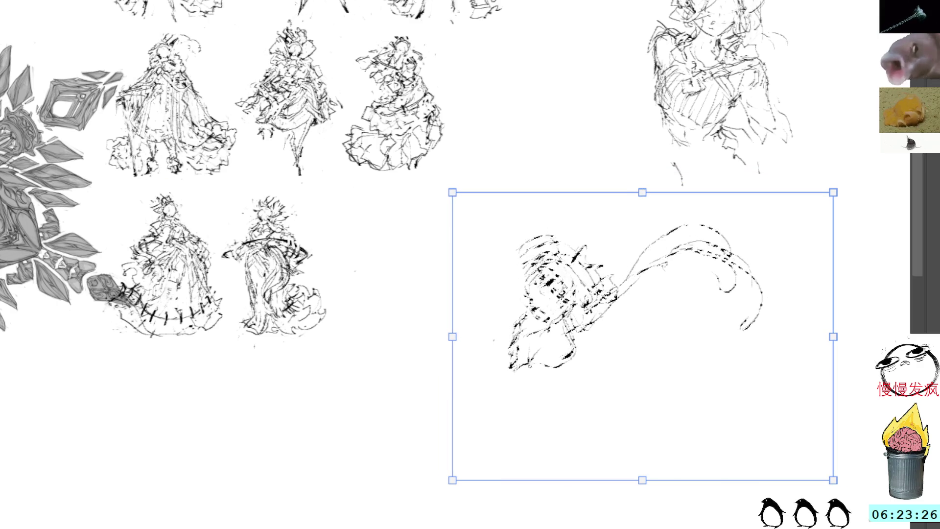
{"action": "key", "text": "Return"}
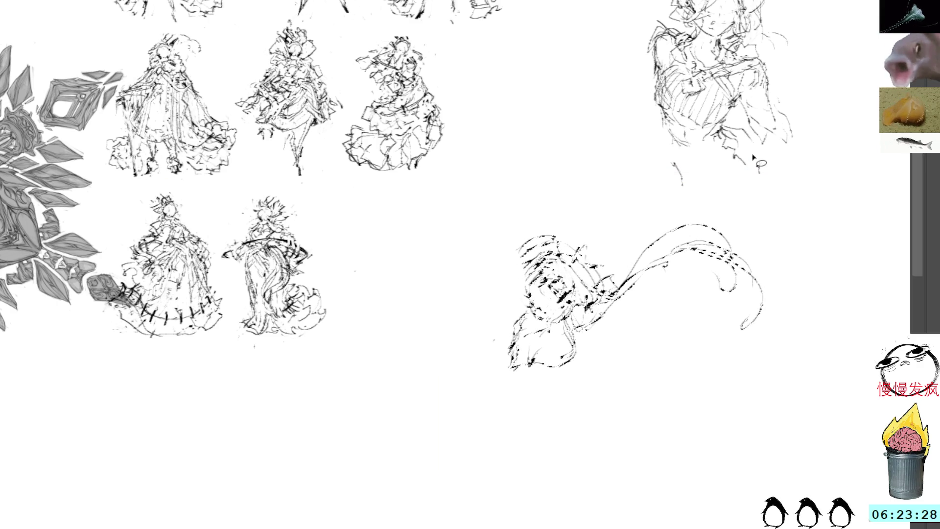
{"action": "scroll", "coordinate": [763, 222], "scroll_direction": "up", "scroll_amount": 5}
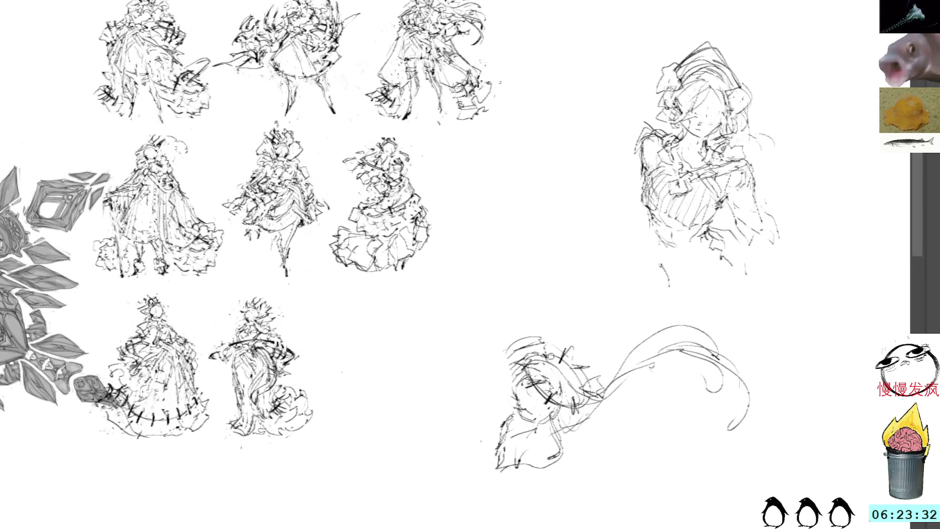
{"action": "scroll", "coordinate": [470, 265], "scroll_direction": "down", "scroll_amount": 3}
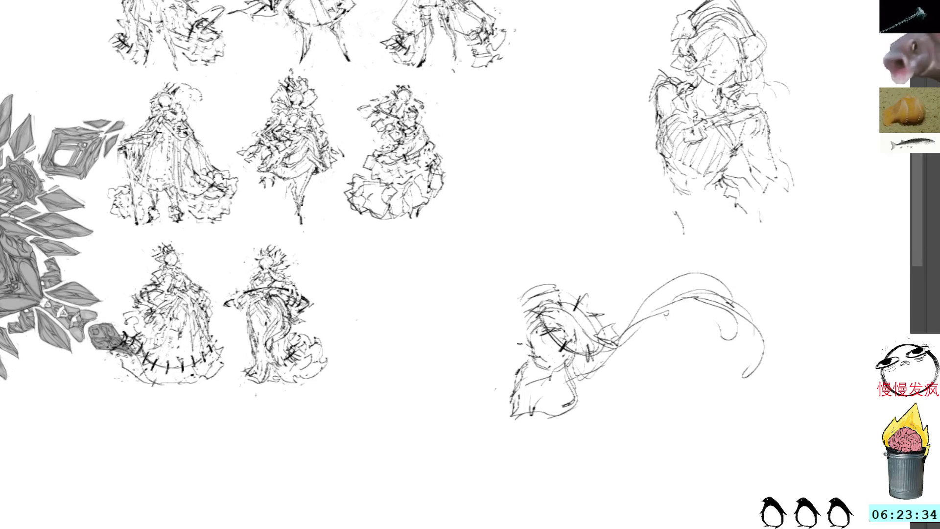
Sketch a shoulder stroke below the ribbon figure's head.
{"action": "mouse_move", "coordinate": [515, 349]}
{"action": "left_mouse_down"}
{"action": "mouse_move", "coordinate": [488, 424]}
{"action": "mouse_move", "coordinate": [503, 438]}
{"action": "left_mouse_up"}
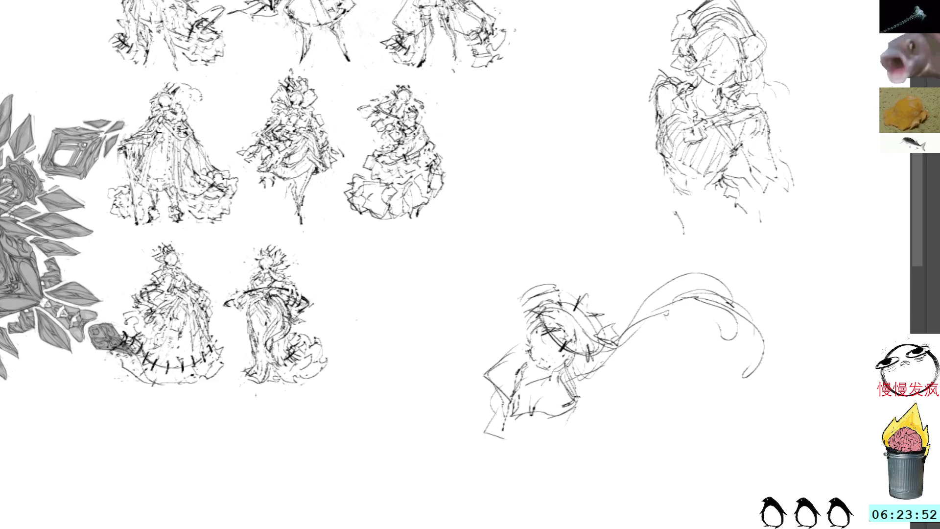
Rough in the dancer's torso line and short dark chest strokes beneath the head.
{"action": "left_click_drag", "start_coordinate": [574, 423], "coordinate": [590, 451]}
{"action": "left_click_drag", "start_coordinate": [577, 406], "coordinate": [554, 462]}
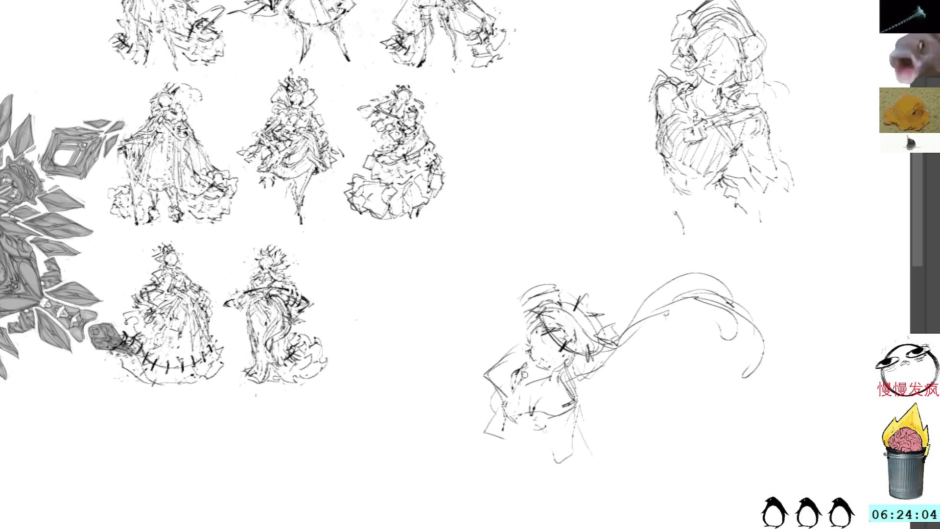
{"action": "left_click_drag", "start_coordinate": [508, 394], "coordinate": [505, 420]}
{"action": "left_click_drag", "start_coordinate": [499, 383], "coordinate": [494, 404]}
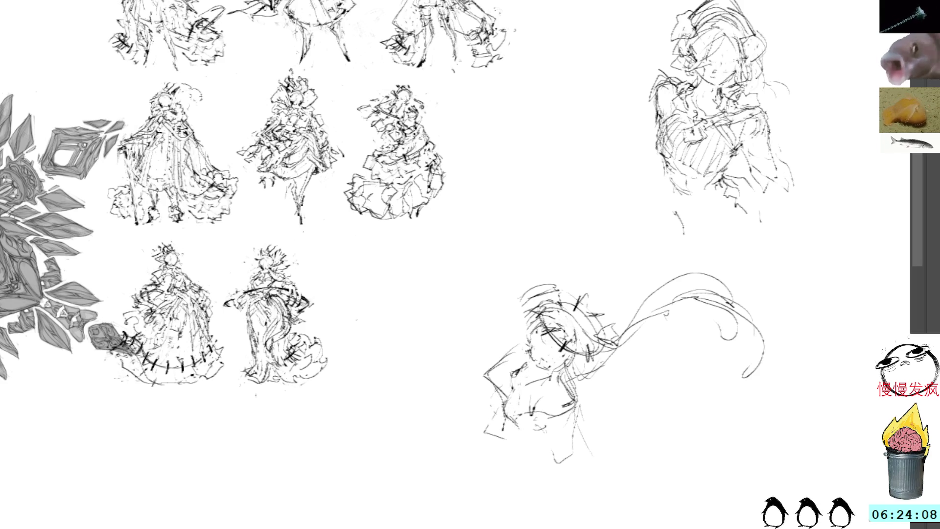
{"action": "mouse_move", "coordinate": [534, 433]}
{"action": "left_mouse_down"}
{"action": "mouse_move", "coordinate": [553, 439]}
{"action": "mouse_move", "coordinate": [543, 437]}
{"action": "left_mouse_up"}
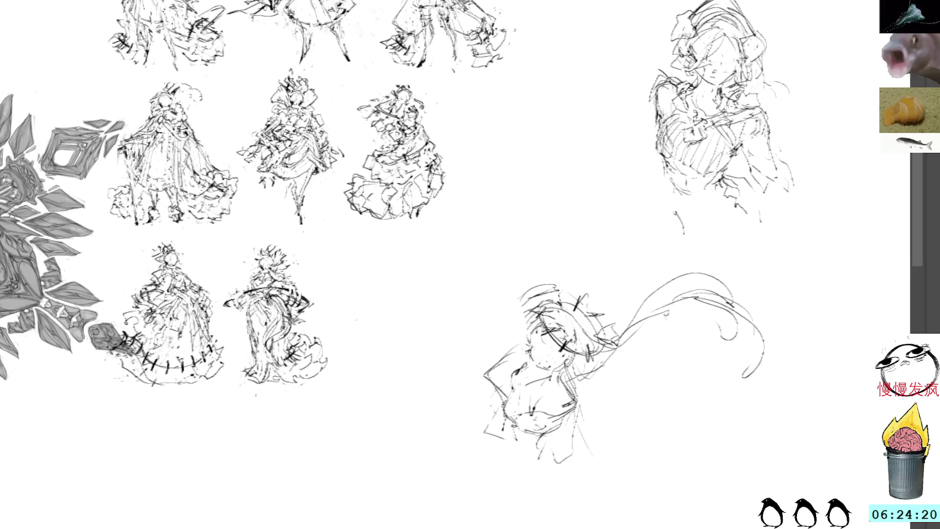
{"action": "left_click_drag", "start_coordinate": [548, 453], "coordinate": [586, 472]}
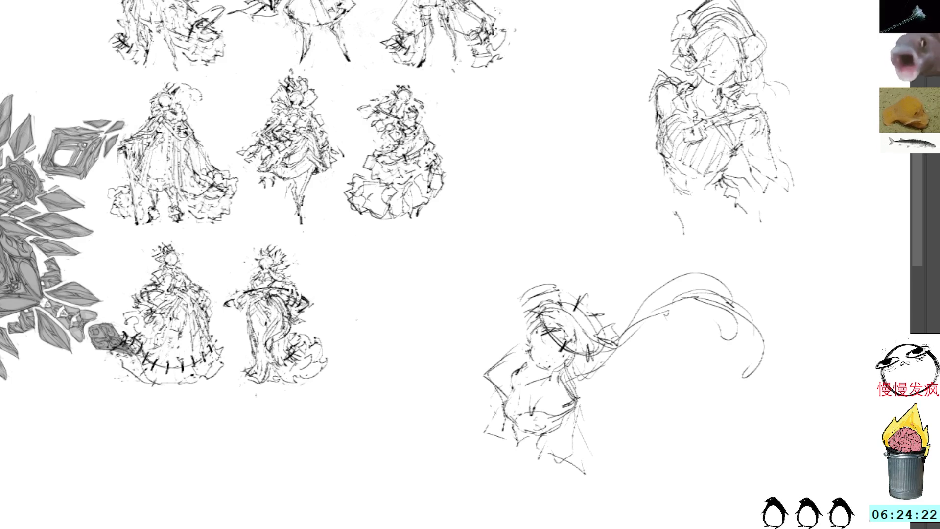
{"action": "mouse_move", "coordinate": [563, 384]}
{"action": "left_mouse_down"}
{"action": "mouse_move", "coordinate": [585, 409]}
{"action": "mouse_move", "coordinate": [555, 426]}
{"action": "left_mouse_up"}
{"action": "mouse_move", "coordinate": [584, 398]}
{"action": "left_mouse_down"}
{"action": "mouse_move", "coordinate": [565, 426]}
{"action": "mouse_move", "coordinate": [587, 416]}
{"action": "mouse_move", "coordinate": [601, 441]}
{"action": "mouse_move", "coordinate": [564, 440]}
{"action": "mouse_move", "coordinate": [620, 465]}
{"action": "left_mouse_up"}
Extend the body downward with flowing lines and a darkened lower edge.
{"action": "left_click_drag", "start_coordinate": [586, 429], "coordinate": [623, 466]}
{"action": "left_click_drag", "start_coordinate": [555, 436], "coordinate": [634, 514]}
{"action": "left_click_drag", "start_coordinate": [627, 481], "coordinate": [656, 518]}
{"action": "mouse_move", "coordinate": [605, 453]}
{"action": "left_mouse_down"}
{"action": "mouse_move", "coordinate": [639, 495]}
{"action": "mouse_move", "coordinate": [630, 501]}
{"action": "mouse_move", "coordinate": [643, 525]}
{"action": "mouse_move", "coordinate": [652, 510]}
{"action": "left_mouse_up"}
{"action": "left_click_drag", "start_coordinate": [612, 492], "coordinate": [664, 521]}
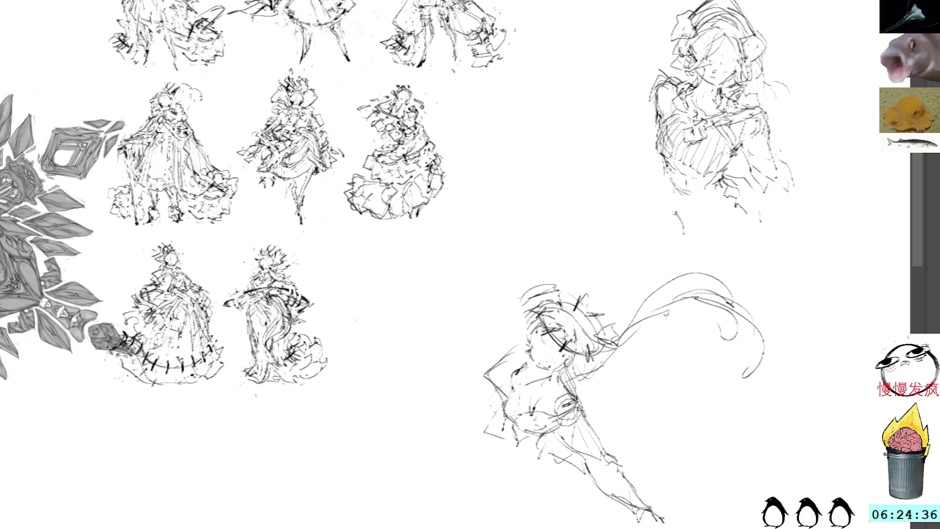
Build up dark strokes across the torso and delete the enclosed strokes at the figure's bottom.
{"action": "mouse_move", "coordinate": [572, 380]}
{"action": "left_mouse_down"}
{"action": "mouse_move", "coordinate": [549, 413]}
{"action": "mouse_move", "coordinate": [611, 451]}
{"action": "left_mouse_up"}
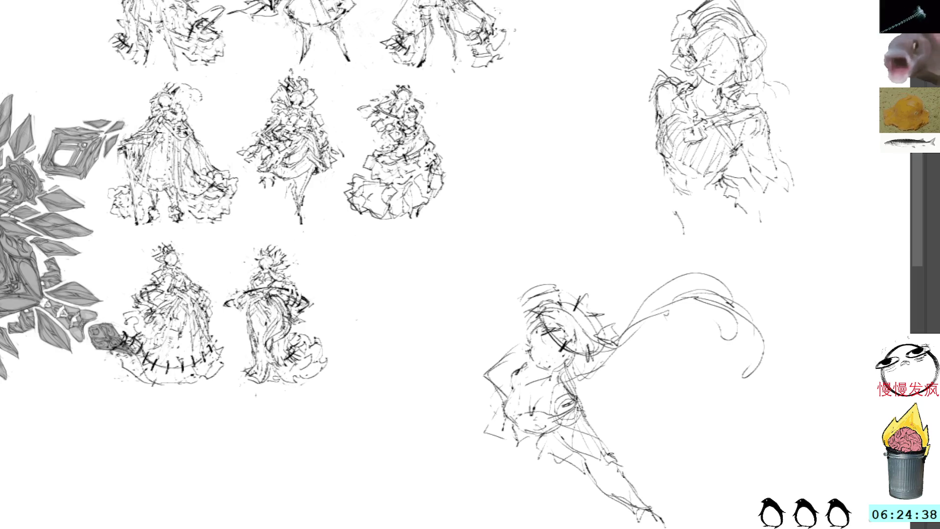
{"action": "left_click_drag", "start_coordinate": [572, 380], "coordinate": [598, 397]}
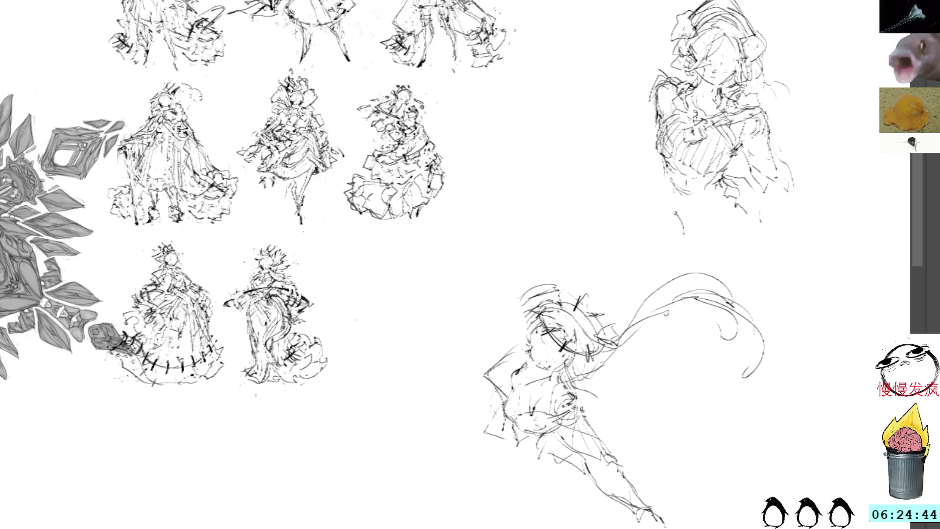
{"action": "mouse_move", "coordinate": [608, 387]}
{"action": "left_mouse_down"}
{"action": "mouse_move", "coordinate": [576, 414]}
{"action": "mouse_move", "coordinate": [579, 400]}
{"action": "mouse_move", "coordinate": [559, 413]}
{"action": "mouse_move", "coordinate": [610, 404]}
{"action": "left_mouse_up"}
{"action": "mouse_move", "coordinate": [615, 402]}
{"action": "left_mouse_down"}
{"action": "mouse_move", "coordinate": [574, 408]}
{"action": "mouse_move", "coordinate": [580, 426]}
{"action": "mouse_move", "coordinate": [597, 426]}
{"action": "mouse_move", "coordinate": [608, 445]}
{"action": "mouse_move", "coordinate": [576, 478]}
{"action": "left_mouse_up"}
{"action": "left_click_drag", "start_coordinate": [575, 477], "coordinate": [588, 492]}
{"action": "mouse_move", "coordinate": [601, 451]}
{"action": "left_mouse_down"}
{"action": "mouse_move", "coordinate": [608, 461]}
{"action": "mouse_move", "coordinate": [577, 489]}
{"action": "mouse_move", "coordinate": [591, 508]}
{"action": "mouse_move", "coordinate": [632, 451]}
{"action": "left_mouse_up"}
{"action": "key", "text": "Delete"}
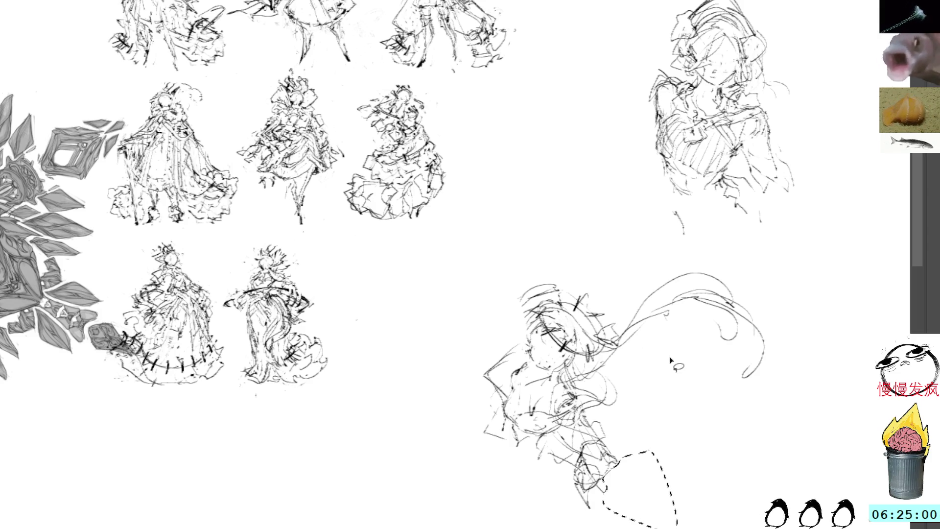
Clear the selection after removing the stray strokes below the waist.
{"action": "key", "text": "ctrl+d"}
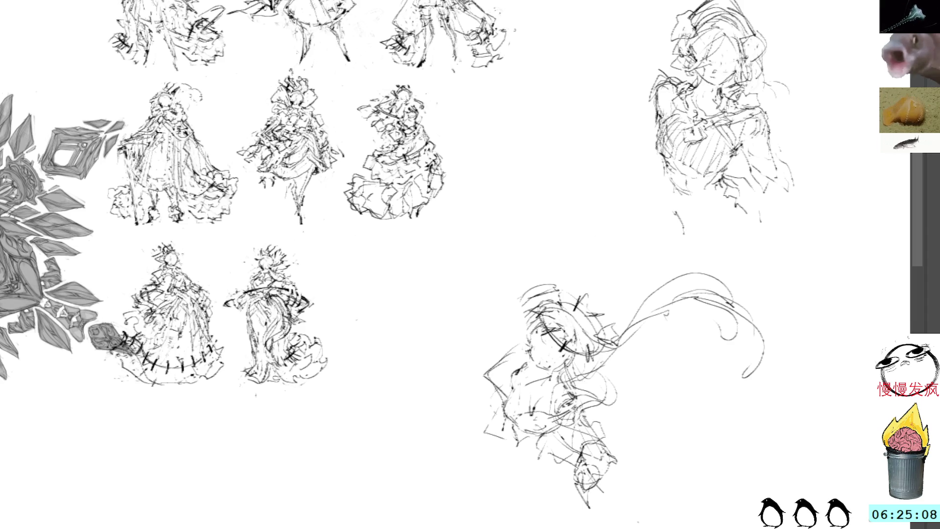
{"action": "scroll", "coordinate": [636, 218], "scroll_direction": "up", "scroll_amount": 2}
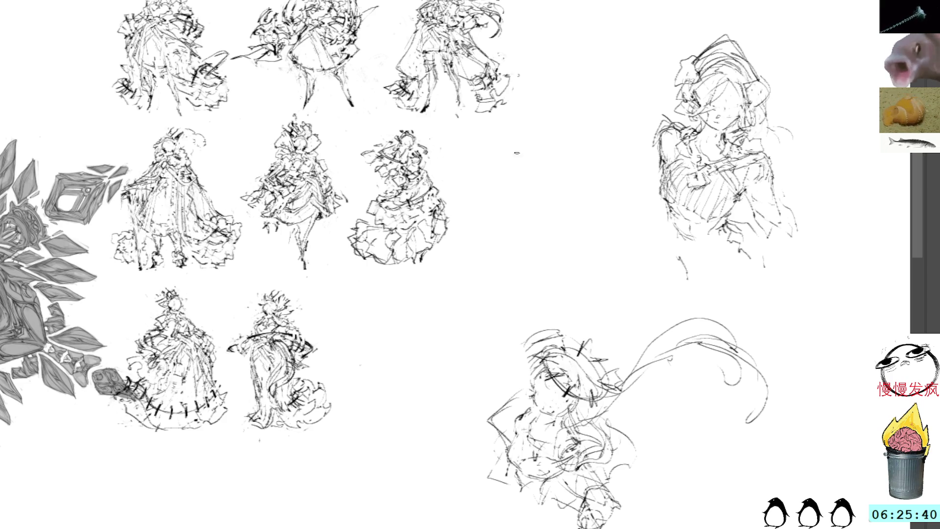
Add curving and flowing strokes through and below the dancing figure.
{"action": "mouse_move", "coordinate": [613, 484]}
{"action": "left_mouse_down"}
{"action": "mouse_move", "coordinate": [641, 499]}
{"action": "mouse_move", "coordinate": [723, 465]}
{"action": "mouse_move", "coordinate": [757, 477]}
{"action": "left_mouse_up"}
{"action": "left_click_drag", "start_coordinate": [624, 419], "coordinate": [685, 462]}
{"action": "left_click_drag", "start_coordinate": [612, 429], "coordinate": [678, 408]}
{"action": "mouse_move", "coordinate": [599, 418]}
{"action": "left_mouse_down"}
{"action": "mouse_move", "coordinate": [657, 402]}
{"action": "mouse_move", "coordinate": [727, 451]}
{"action": "mouse_move", "coordinate": [755, 493]}
{"action": "mouse_move", "coordinate": [744, 528]}
{"action": "left_mouse_up"}
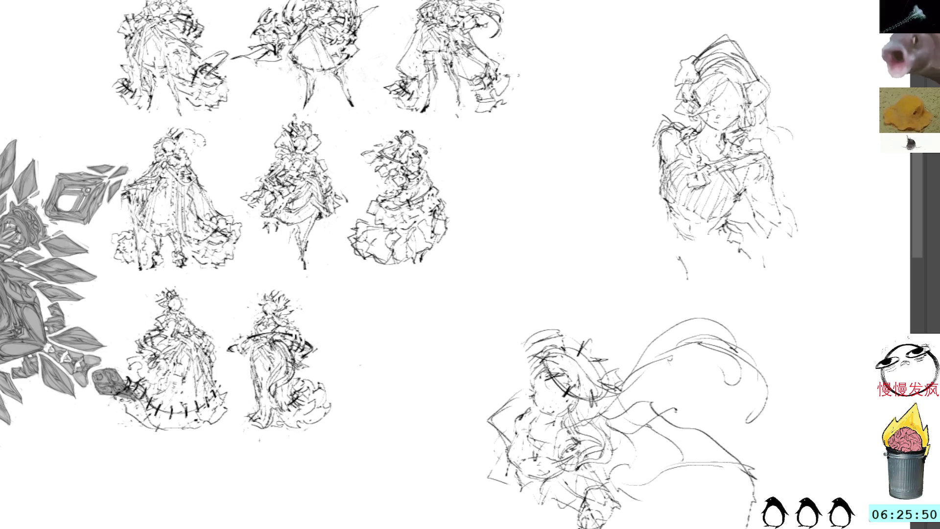
{"action": "scroll", "coordinate": [470, 264], "scroll_direction": "down", "scroll_amount": 2}
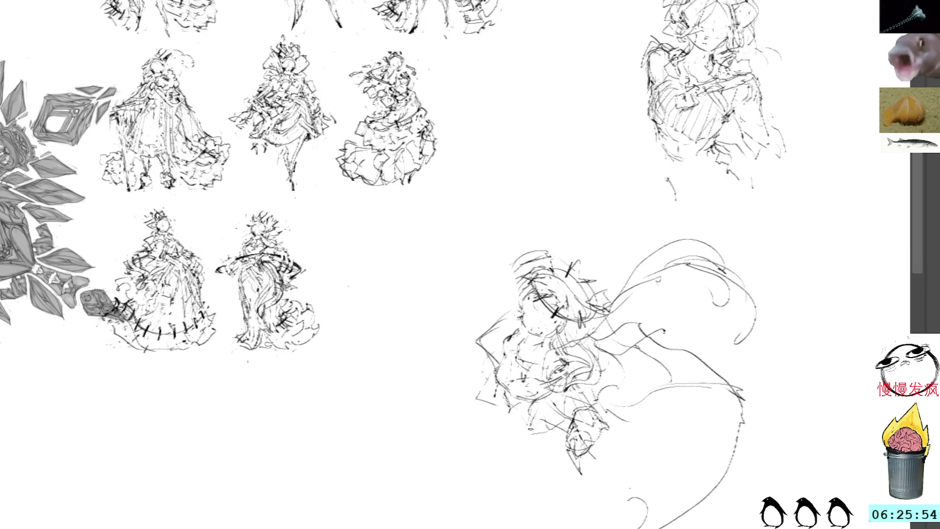
Draw long vertical and diagonal lines across the figure, then lasso it for flipping and repositioning.
{"action": "left_click_drag", "start_coordinate": [499, 209], "coordinate": [481, 446]}
{"action": "mouse_move", "coordinate": [504, 230]}
{"action": "left_mouse_down"}
{"action": "mouse_move", "coordinate": [554, 213]}
{"action": "mouse_move", "coordinate": [723, 466]}
{"action": "left_mouse_up"}
{"action": "mouse_move", "coordinate": [770, 281]}
{"action": "left_mouse_down"}
{"action": "mouse_move", "coordinate": [683, 237]}
{"action": "mouse_move", "coordinate": [734, 243]}
{"action": "left_mouse_up"}
{"action": "mouse_move", "coordinate": [637, 338]}
{"action": "left_mouse_down"}
{"action": "mouse_move", "coordinate": [889, 383]}
{"action": "mouse_move", "coordinate": [771, 327]}
{"action": "mouse_move", "coordinate": [664, 327]}
{"action": "left_mouse_up"}
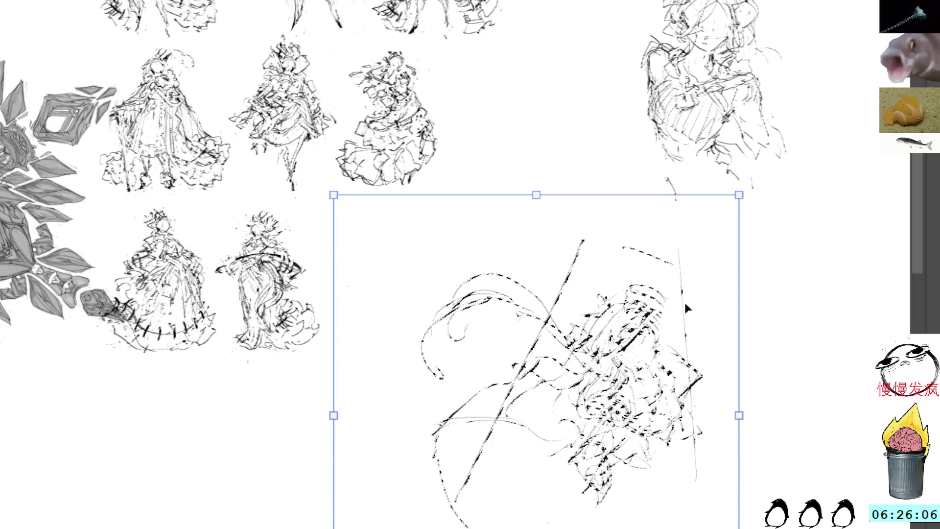
Commit the mirrored dancer's transform and add a curving stroke at its bottom right.
{"action": "key", "text": "Return"}
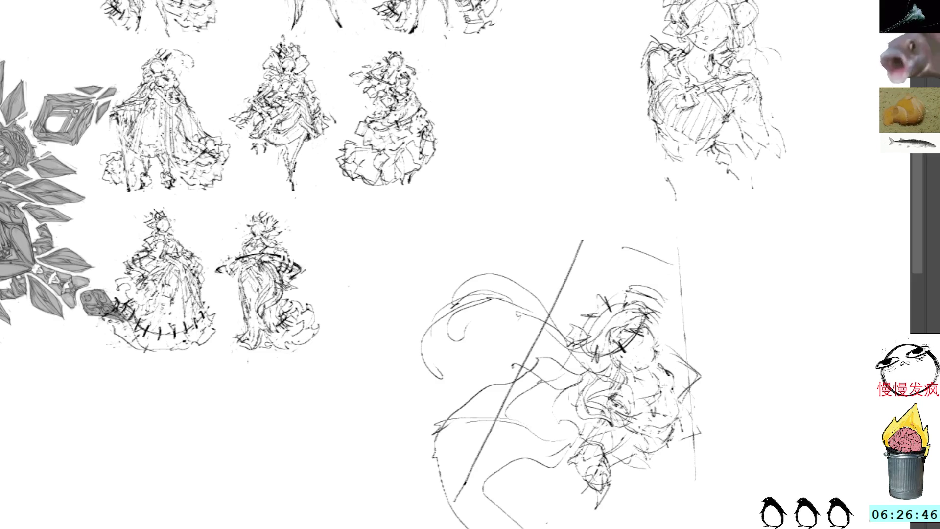
{"action": "left_click_drag", "start_coordinate": [628, 525], "coordinate": [709, 491]}
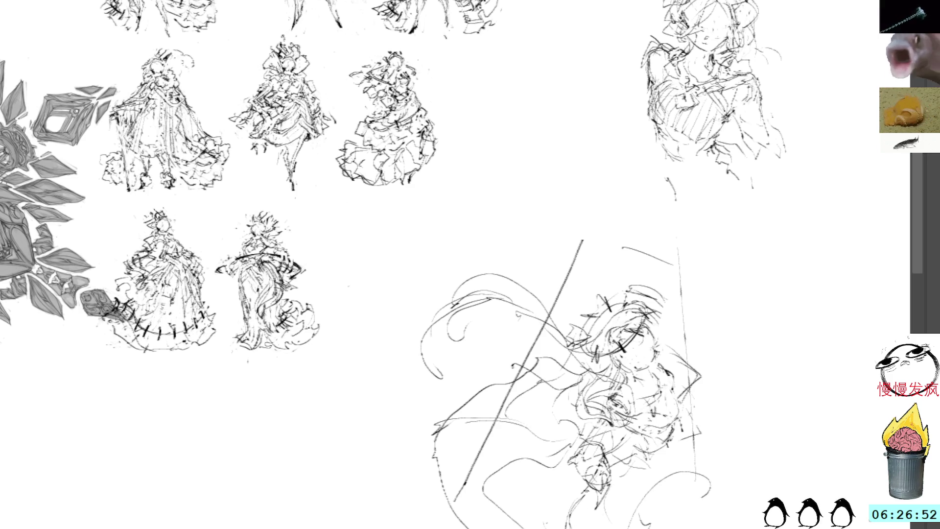
Sketch arcs and short lines along the bottom edge of the dancer's skirt.
{"action": "left_click_drag", "start_coordinate": [609, 526], "coordinate": [732, 519]}
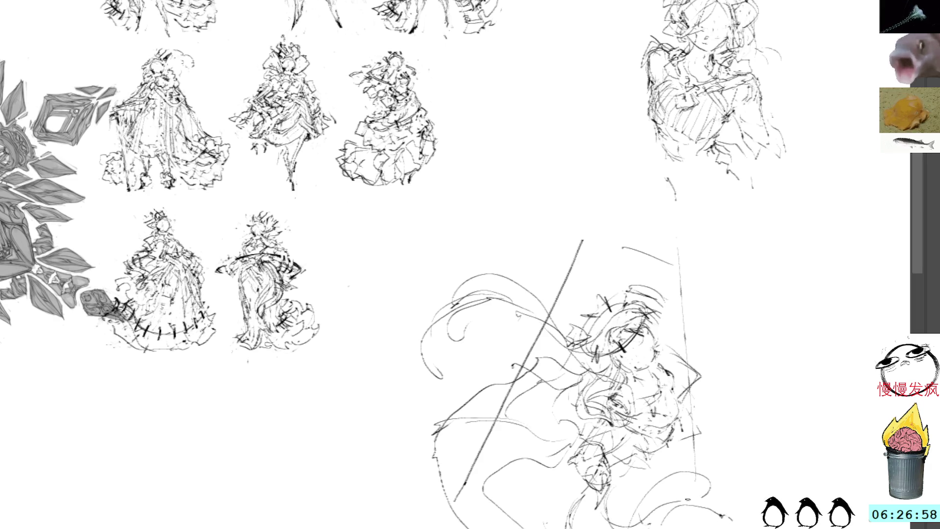
{"action": "mouse_move", "coordinate": [719, 495]}
{"action": "left_mouse_down"}
{"action": "mouse_move", "coordinate": [694, 509]}
{"action": "mouse_move", "coordinate": [687, 527]}
{"action": "left_mouse_up"}
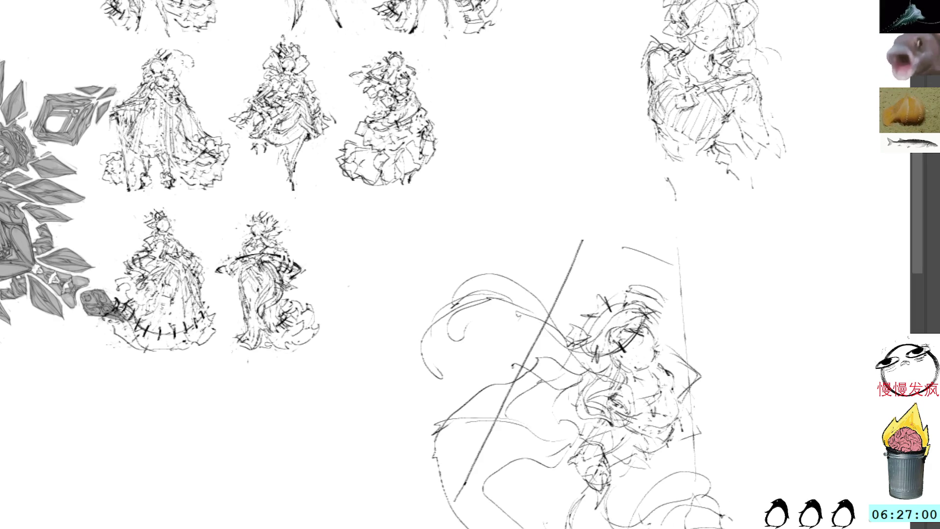
{"action": "left_click_drag", "start_coordinate": [745, 520], "coordinate": [775, 491]}
{"action": "mouse_move", "coordinate": [732, 447]}
{"action": "left_mouse_down"}
{"action": "mouse_move", "coordinate": [714, 453]}
{"action": "mouse_move", "coordinate": [691, 528]}
{"action": "mouse_move", "coordinate": [702, 527]}
{"action": "left_mouse_up"}
{"action": "left_click_drag", "start_coordinate": [702, 471], "coordinate": [683, 527]}
{"action": "left_click_drag", "start_coordinate": [608, 111], "coordinate": [528, 124]}
Add curved strokes at the skirt's lower edge, undoing one stray horizontal mark.
{"action": "mouse_move", "coordinate": [633, 454]}
{"action": "left_mouse_down"}
{"action": "mouse_move", "coordinate": [600, 507]}
{"action": "mouse_move", "coordinate": [603, 528]}
{"action": "left_mouse_up"}
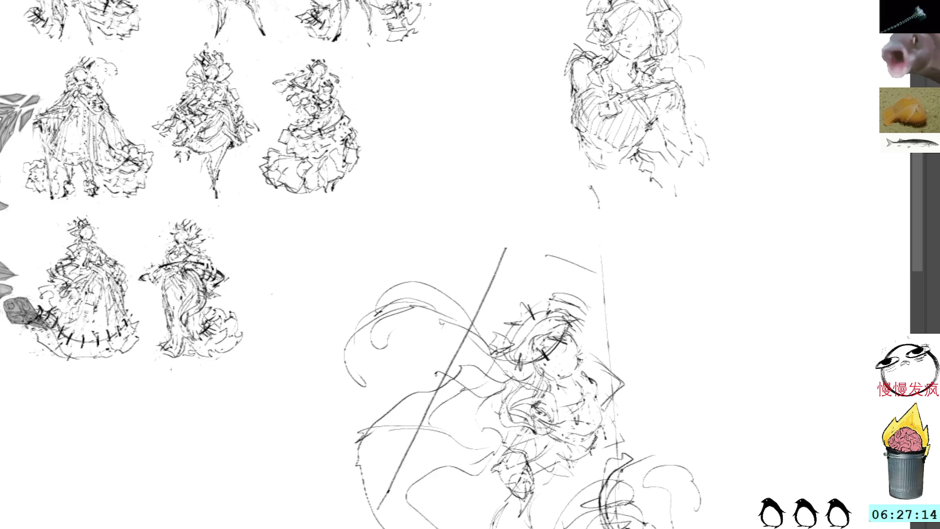
{"action": "mouse_move", "coordinate": [588, 482]}
{"action": "left_mouse_down"}
{"action": "mouse_move", "coordinate": [642, 481]}
{"action": "mouse_move", "coordinate": [654, 457]}
{"action": "mouse_move", "coordinate": [643, 461]}
{"action": "mouse_move", "coordinate": [690, 451]}
{"action": "left_mouse_up"}
{"action": "key", "text": "ctrl+z"}
{"action": "left_click_drag", "start_coordinate": [710, 486], "coordinate": [688, 524]}
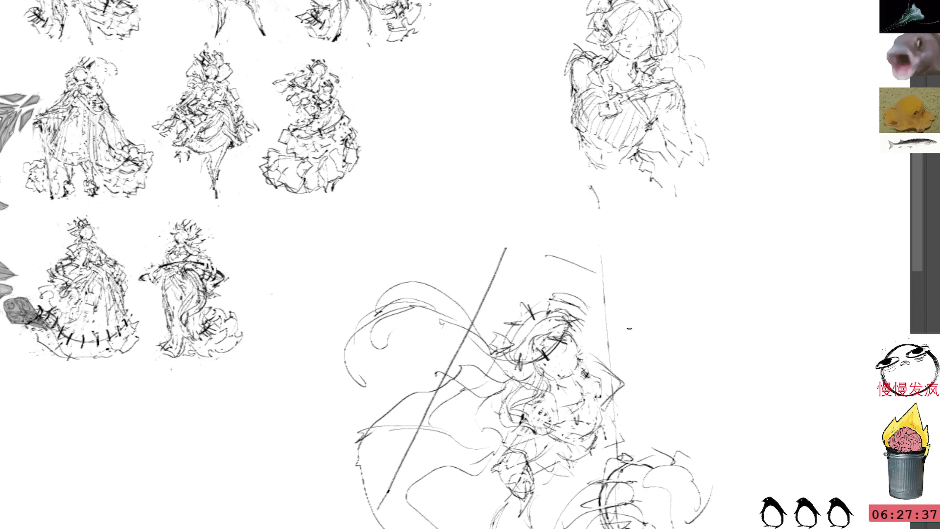
Lasso the dancer and start moving it up and right toward the bust sketch.
{"action": "mouse_move", "coordinate": [638, 273]}
{"action": "left_mouse_down"}
{"action": "mouse_move", "coordinate": [309, 451]}
{"action": "mouse_move", "coordinate": [724, 168]}
{"action": "left_mouse_up"}
{"action": "key", "text": "ctrl+t"}
{"action": "left_click_drag", "start_coordinate": [651, 426], "coordinate": [812, 367]}
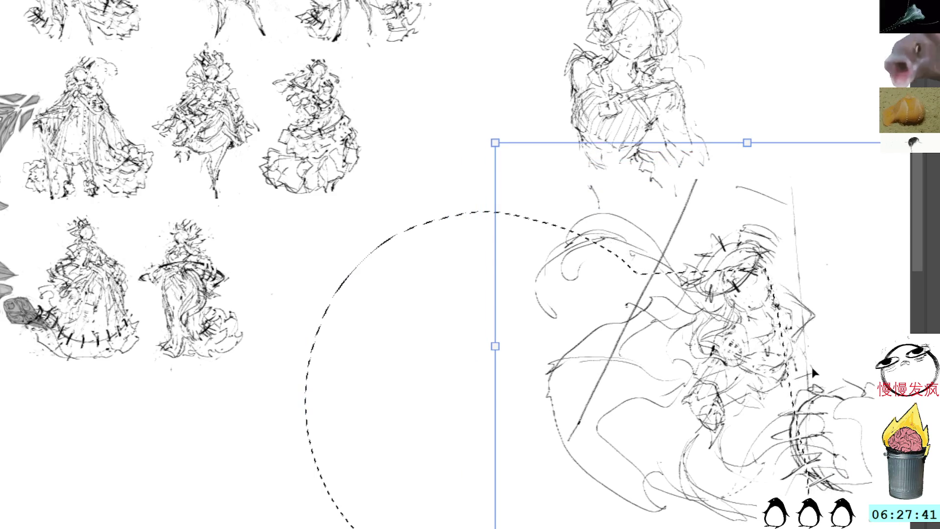
Paste the copied gown sketch and commit it into the empty third bottom-row spot.
{"action": "key", "text": "Return"}
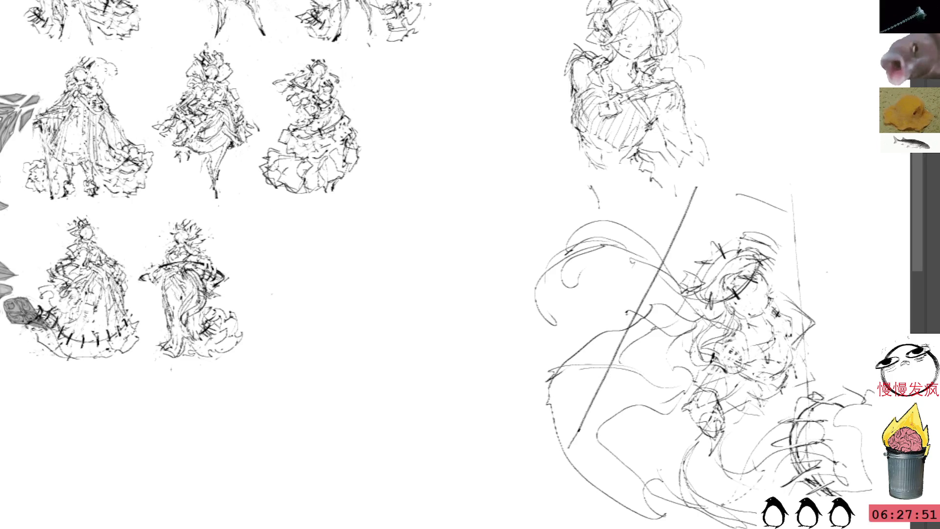
{"action": "left_click_drag", "start_coordinate": [445, 254], "coordinate": [533, 296]}
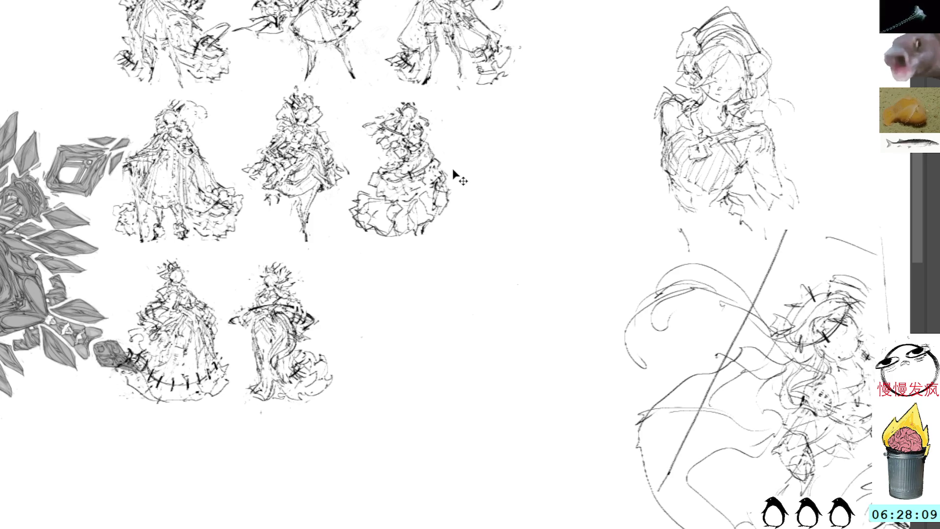
{"action": "key", "text": "ctrl+v"}
{"action": "left_click_drag", "start_coordinate": [461, 266], "coordinate": [480, 334]}
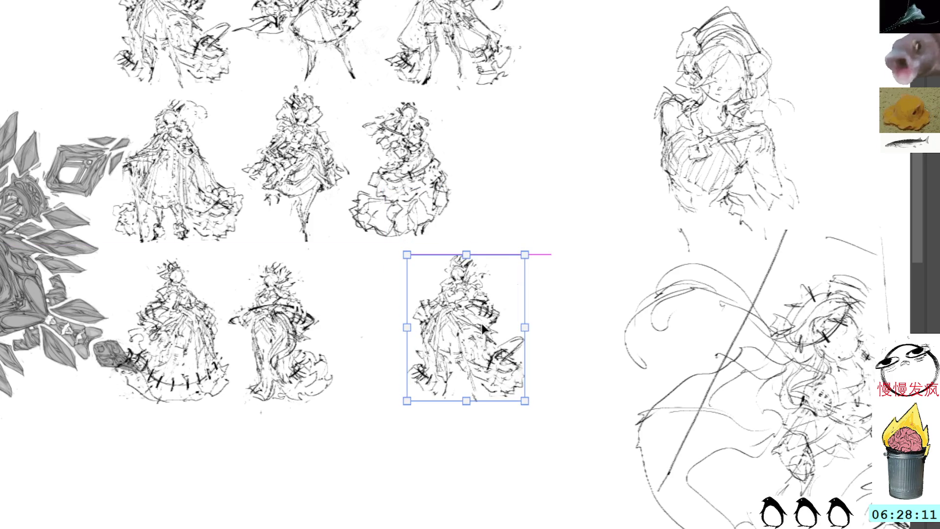
{"action": "key", "text": "Return"}
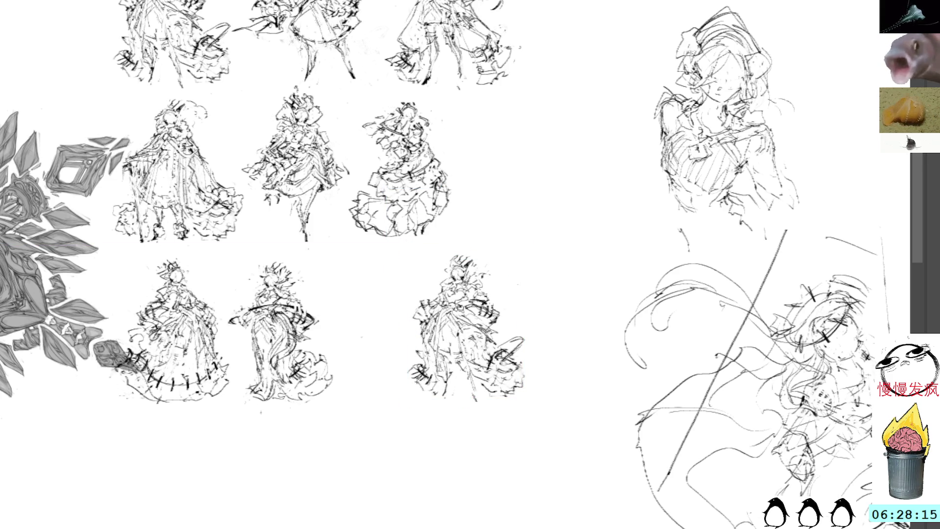
Sketch rough pencil strokes on the third gown's skirt and torso, undoing a stray hem curve.
{"action": "left_click_drag", "start_coordinate": [474, 411], "coordinate": [443, 397]}
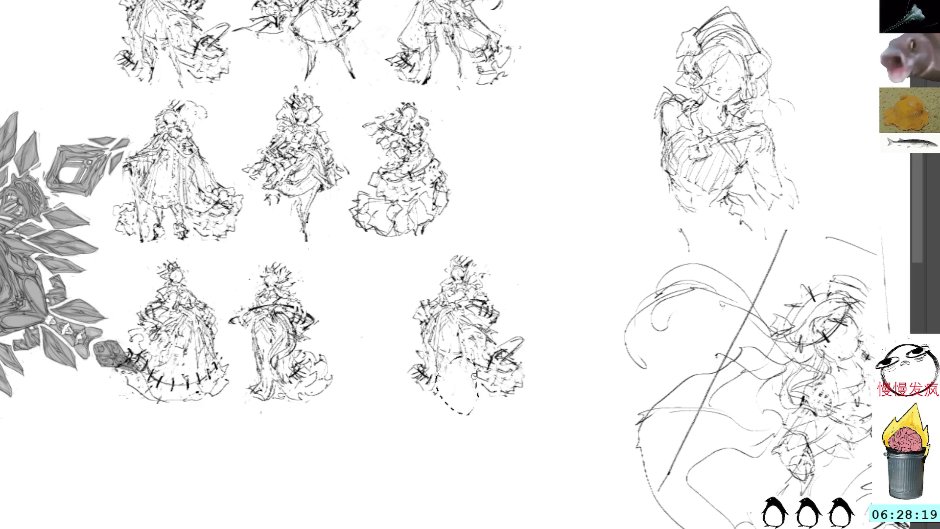
{"action": "key", "text": "ctrl+z"}
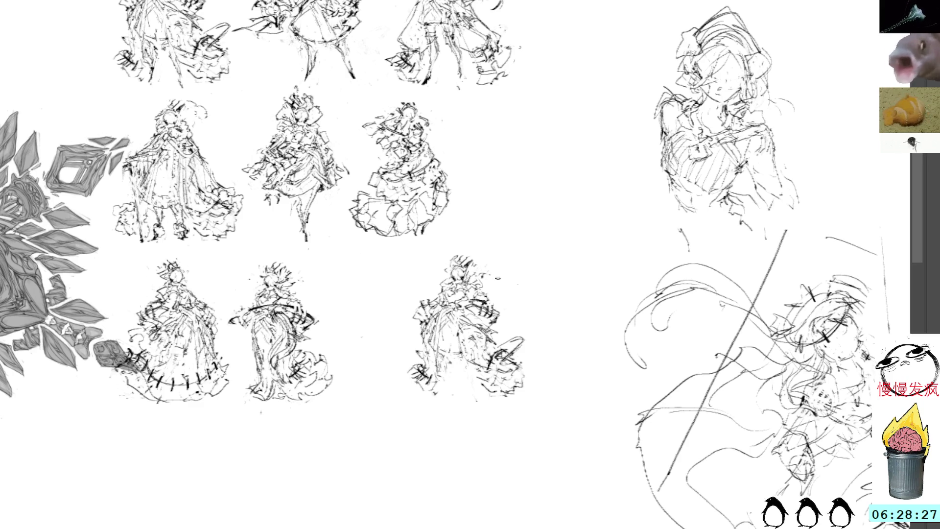
{"action": "left_click_drag", "start_coordinate": [467, 345], "coordinate": [487, 372]}
{"action": "left_click_drag", "start_coordinate": [465, 408], "coordinate": [492, 418]}
{"action": "left_click_drag", "start_coordinate": [482, 392], "coordinate": [491, 418]}
{"action": "left_click_drag", "start_coordinate": [479, 335], "coordinate": [497, 354]}
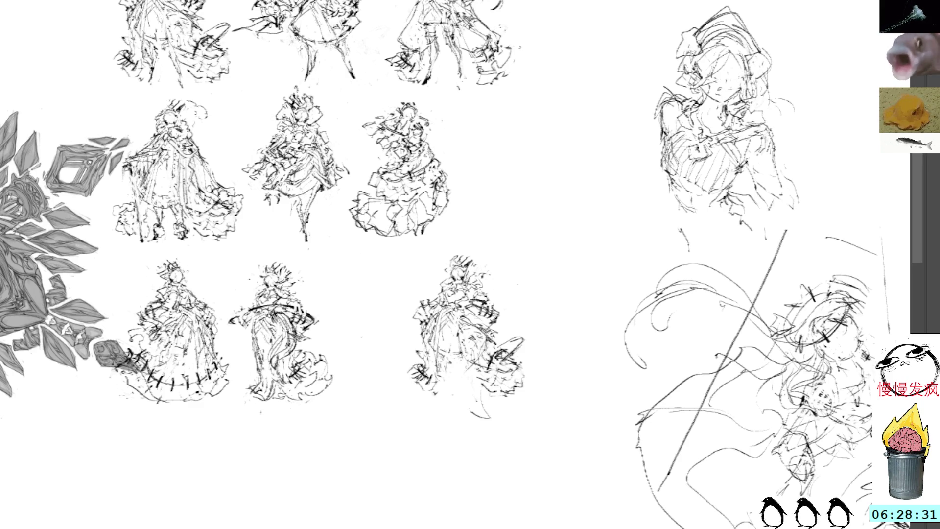
{"action": "mouse_move", "coordinate": [466, 308]}
{"action": "left_mouse_down"}
{"action": "mouse_move", "coordinate": [443, 339]}
{"action": "mouse_move", "coordinate": [443, 358]}
{"action": "mouse_move", "coordinate": [469, 413]}
{"action": "mouse_move", "coordinate": [468, 391]}
{"action": "left_mouse_up"}
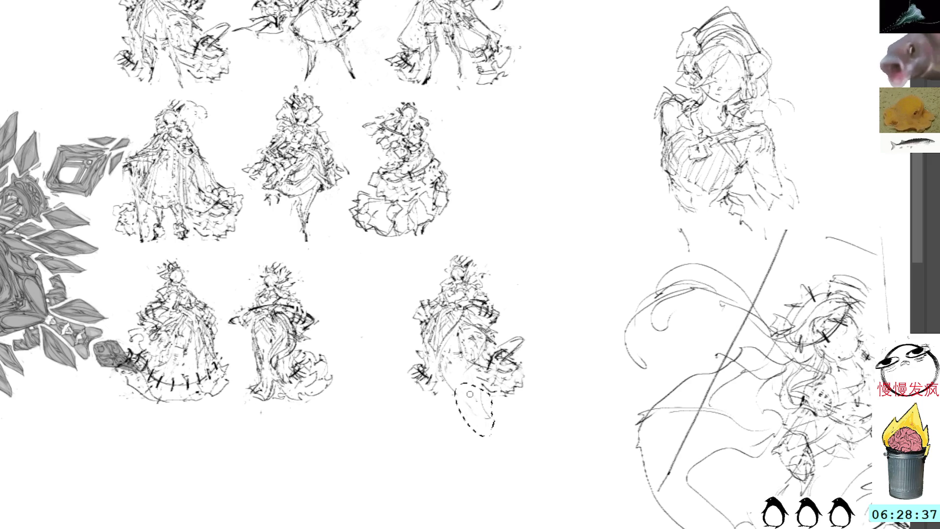
Drop the lasso selection and add strokes along the skirt's lower-left edge.
{"action": "key", "text": "ctrl+d"}
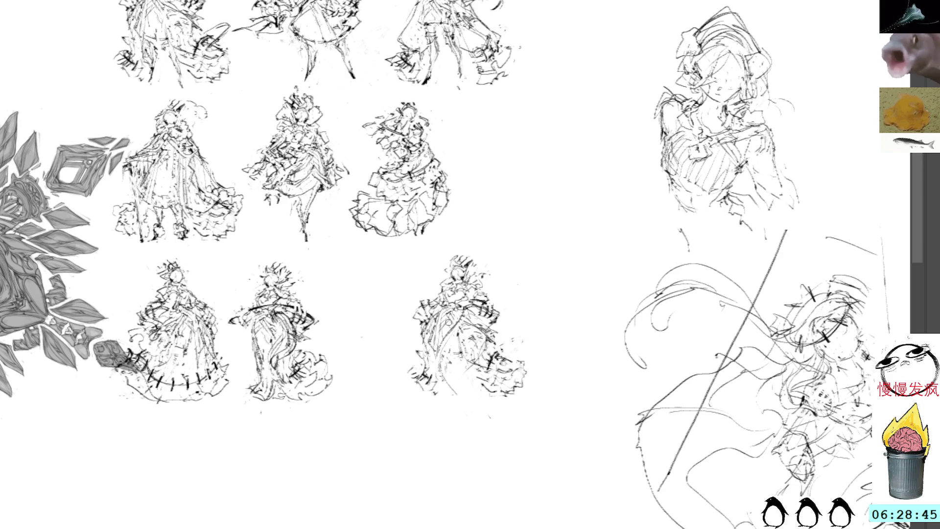
{"action": "mouse_move", "coordinate": [417, 367]}
{"action": "left_mouse_down"}
{"action": "mouse_move", "coordinate": [403, 384]}
{"action": "mouse_move", "coordinate": [418, 399]}
{"action": "mouse_move", "coordinate": [445, 395]}
{"action": "left_mouse_up"}
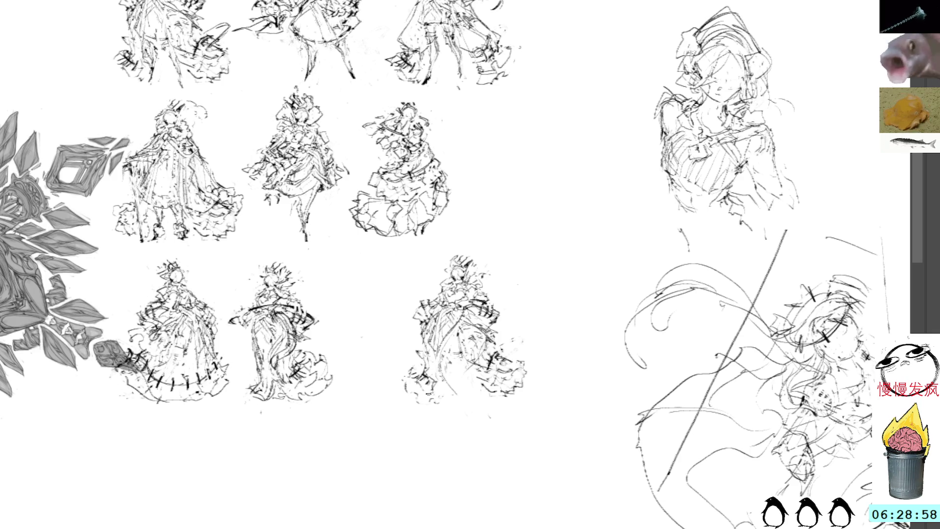
{"action": "left_click_drag", "start_coordinate": [408, 383], "coordinate": [410, 411]}
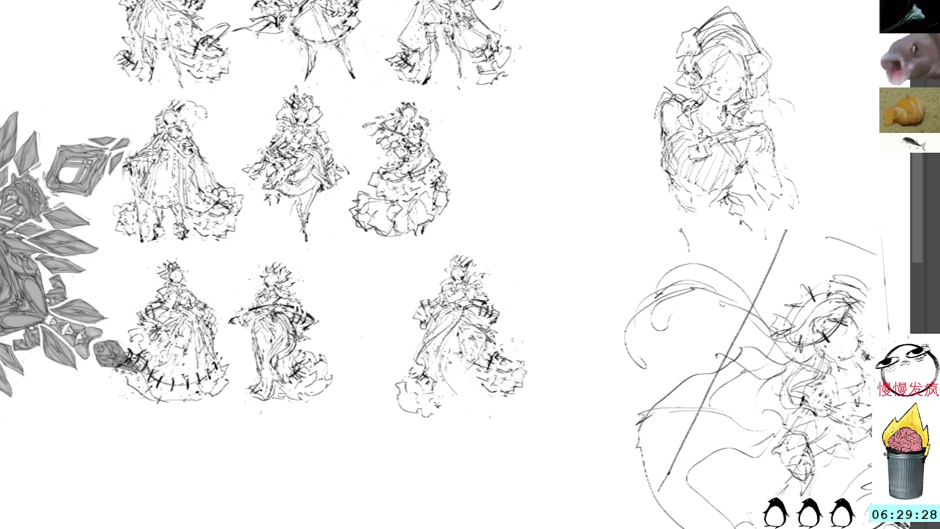
Redraw the third gown's left side with shorter curved strokes after undoing a first attempt.
{"action": "left_click_drag", "start_coordinate": [420, 298], "coordinate": [408, 339]}
{"action": "key", "text": "ctrl+z"}
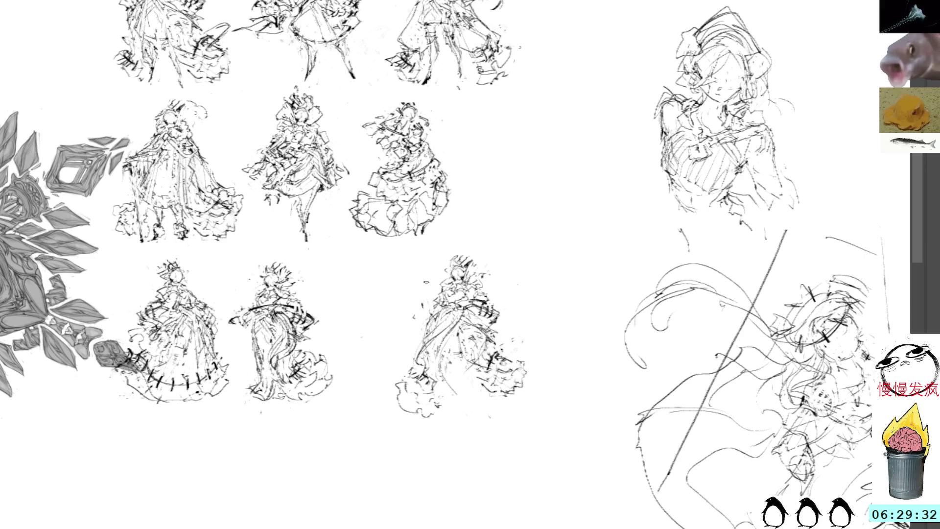
{"action": "mouse_move", "coordinate": [423, 317]}
{"action": "left_mouse_down"}
{"action": "mouse_move", "coordinate": [413, 343]}
{"action": "mouse_move", "coordinate": [425, 319]}
{"action": "left_mouse_up"}
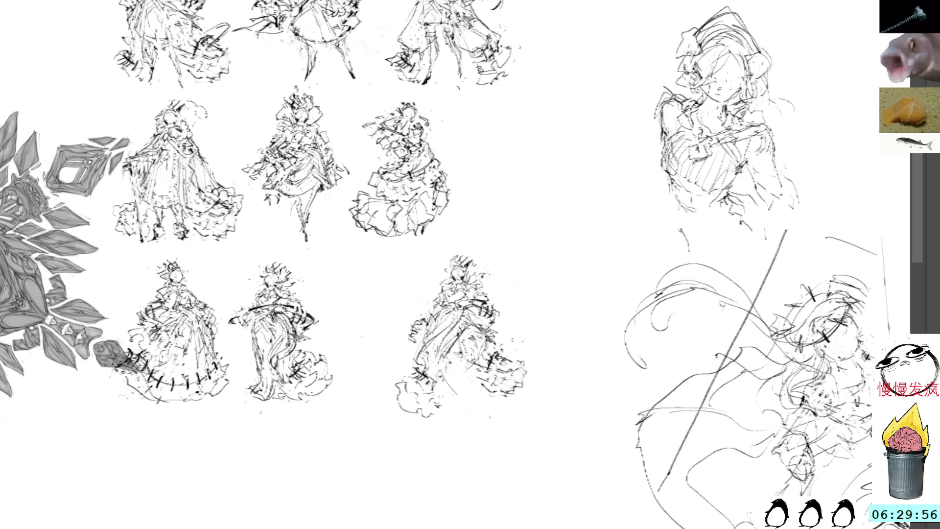
{"action": "mouse_move", "coordinate": [419, 351]}
{"action": "left_mouse_down"}
{"action": "mouse_move", "coordinate": [498, 353]}
{"action": "mouse_move", "coordinate": [472, 350]}
{"action": "left_mouse_up"}
{"action": "left_click_drag", "start_coordinate": [406, 307], "coordinate": [421, 324]}
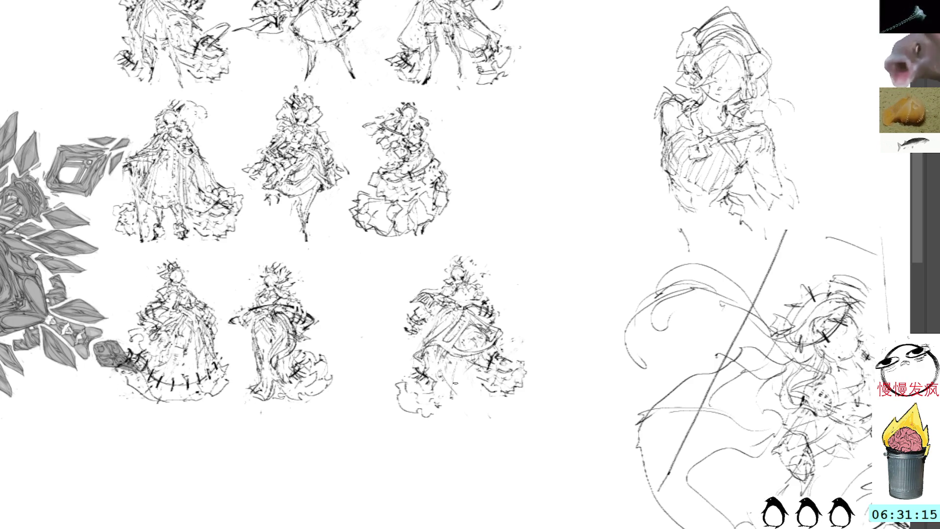
Lay dark ruffle strokes across the third gown's skirt and along its right edge.
{"action": "mouse_move", "coordinate": [451, 308]}
{"action": "left_mouse_down"}
{"action": "mouse_move", "coordinate": [413, 346]}
{"action": "mouse_move", "coordinate": [413, 331]}
{"action": "left_mouse_up"}
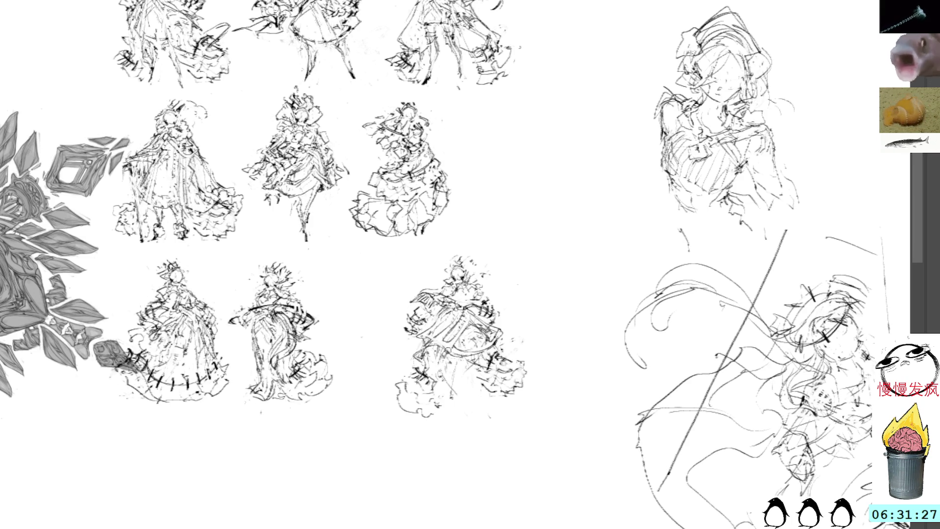
{"action": "mouse_move", "coordinate": [434, 336]}
{"action": "left_mouse_down"}
{"action": "mouse_move", "coordinate": [456, 310]}
{"action": "mouse_move", "coordinate": [419, 325]}
{"action": "left_mouse_up"}
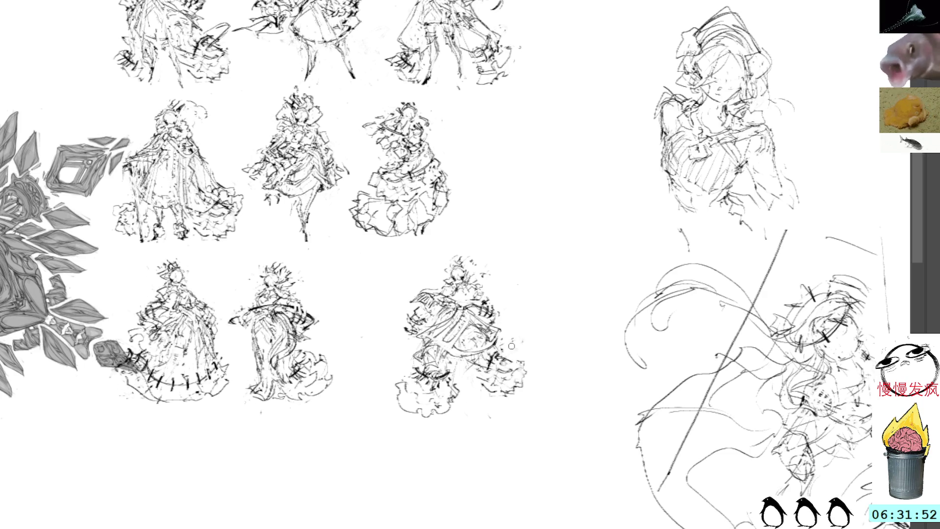
{"action": "left_click_drag", "start_coordinate": [520, 340], "coordinate": [514, 354]}
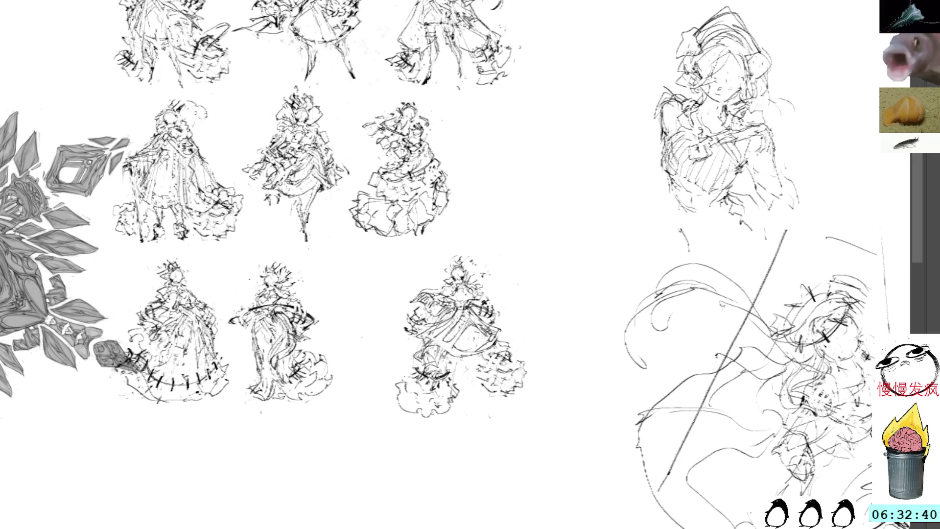
Lasso the lower skirt and free-transform it to sweep further left, retrying once.
{"action": "mouse_move", "coordinate": [459, 409]}
{"action": "left_mouse_down"}
{"action": "mouse_move", "coordinate": [379, 411]}
{"action": "mouse_move", "coordinate": [477, 415]}
{"action": "mouse_move", "coordinate": [470, 456]}
{"action": "left_mouse_up"}
{"action": "key", "text": "ctrl+t"}
{"action": "left_click_drag", "start_coordinate": [447, 373], "coordinate": [425, 370]}
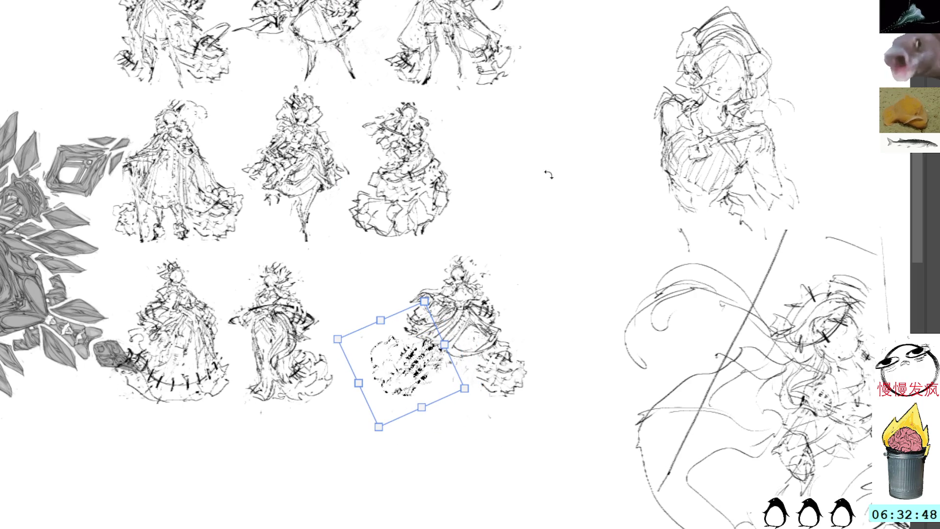
{"action": "key", "text": "Escape"}
{"action": "key", "text": "ctrl+t"}
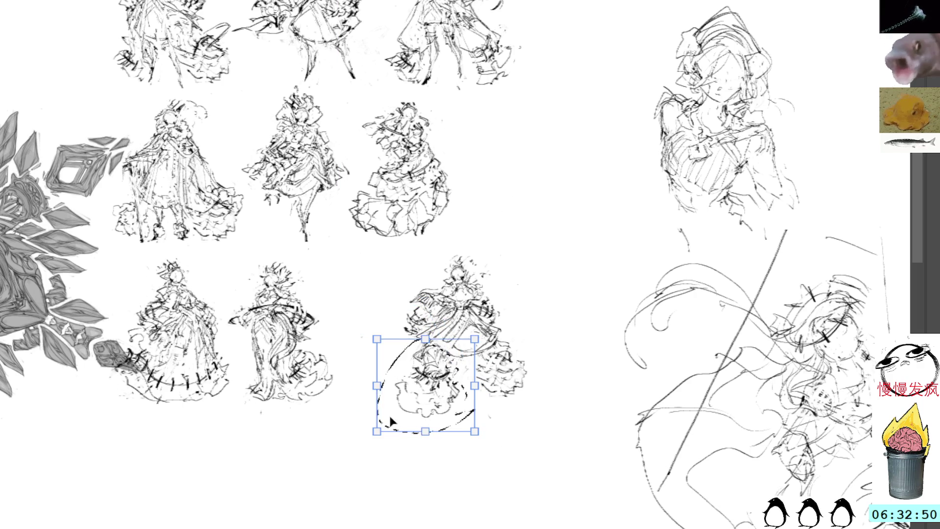
{"action": "left_click_drag", "start_coordinate": [393, 425], "coordinate": [440, 412]}
{"action": "key", "text": "Return"}
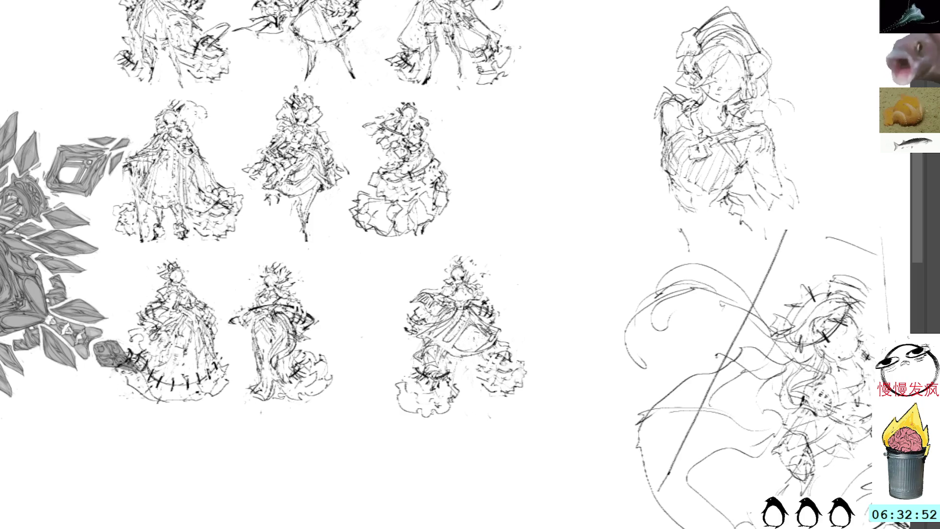
Add short pencil strokes to the skirt's lower-left area.
{"action": "left_click_drag", "start_coordinate": [450, 415], "coordinate": [429, 428]}
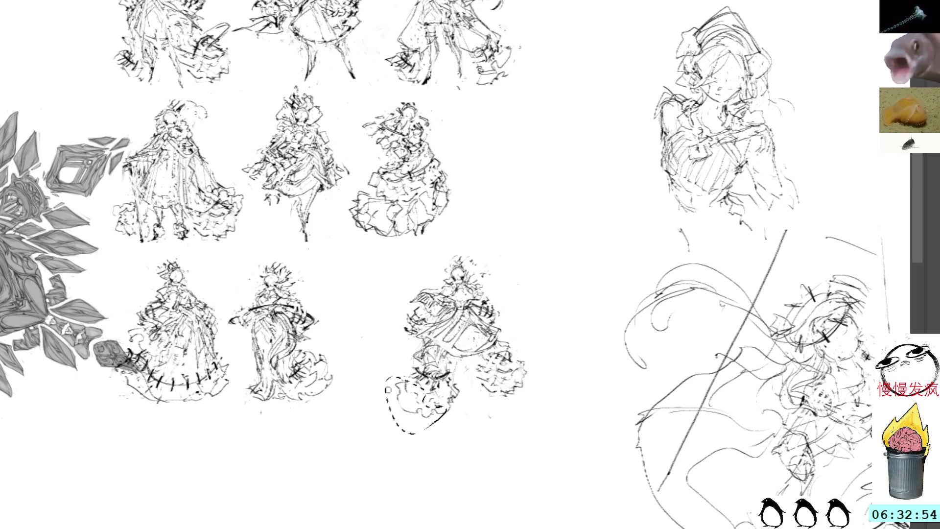
{"action": "key", "text": "ctrl+d"}
{"action": "mouse_move", "coordinate": [414, 381]}
{"action": "left_mouse_down"}
{"action": "mouse_move", "coordinate": [402, 387]}
{"action": "mouse_move", "coordinate": [405, 401]}
{"action": "left_mouse_up"}
{"action": "mouse_move", "coordinate": [426, 399]}
{"action": "left_mouse_down"}
{"action": "mouse_move", "coordinate": [410, 411]}
{"action": "mouse_move", "coordinate": [419, 415]}
{"action": "left_mouse_up"}
{"action": "mouse_move", "coordinate": [419, 383]}
{"action": "left_mouse_down"}
{"action": "mouse_move", "coordinate": [402, 393]}
{"action": "mouse_move", "coordinate": [429, 414]}
{"action": "mouse_move", "coordinate": [420, 415]}
{"action": "left_mouse_up"}
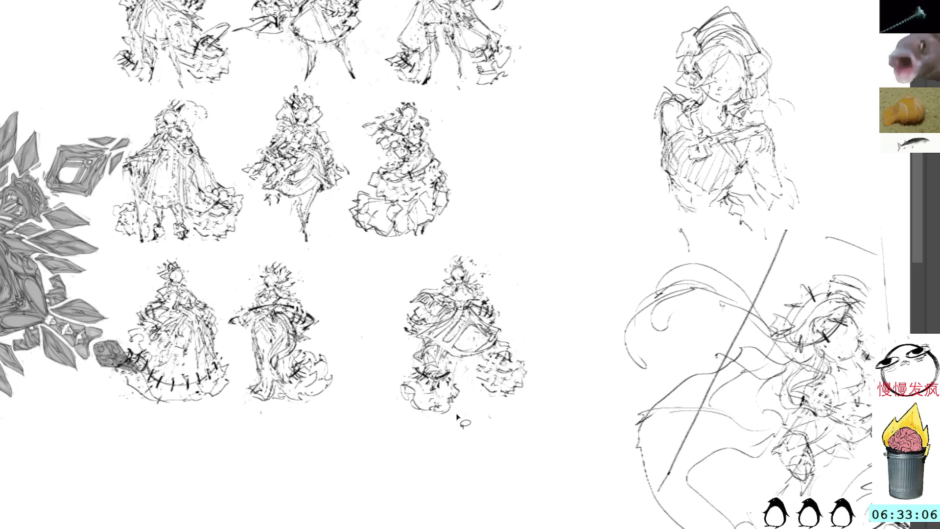
Reposition the lower-left skirt strokes and erase the dense dark speckles there.
{"action": "mouse_move", "coordinate": [425, 341]}
{"action": "left_mouse_down"}
{"action": "mouse_move", "coordinate": [478, 379]}
{"action": "mouse_move", "coordinate": [411, 360]}
{"action": "mouse_move", "coordinate": [437, 338]}
{"action": "left_mouse_up"}
{"action": "key", "text": "ctrl+t"}
{"action": "key", "text": "Return"}
{"action": "left_click_drag", "start_coordinate": [400, 370], "coordinate": [434, 340]}
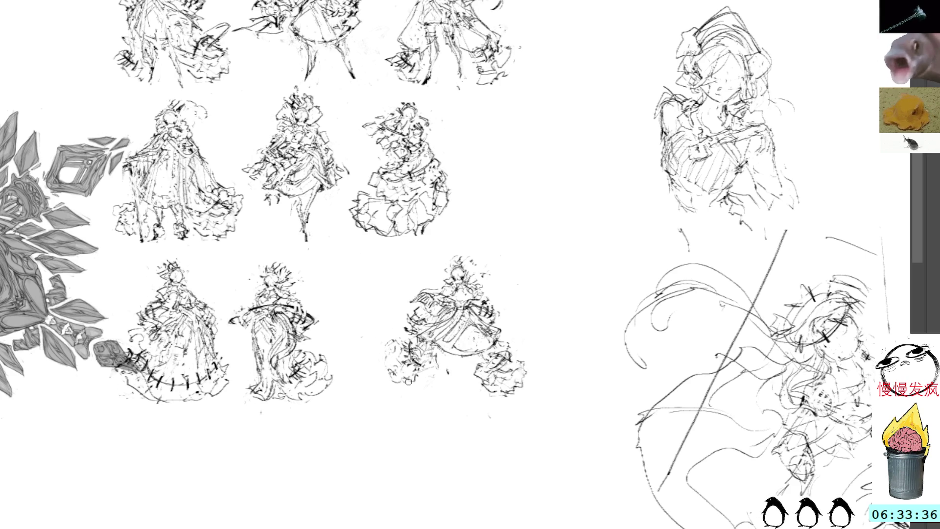
Add a few short rough strokes on the third gown's left edge.
{"action": "mouse_move", "coordinate": [402, 335]}
{"action": "left_mouse_down"}
{"action": "mouse_move", "coordinate": [380, 348]}
{"action": "mouse_move", "coordinate": [390, 365]}
{"action": "left_mouse_up"}
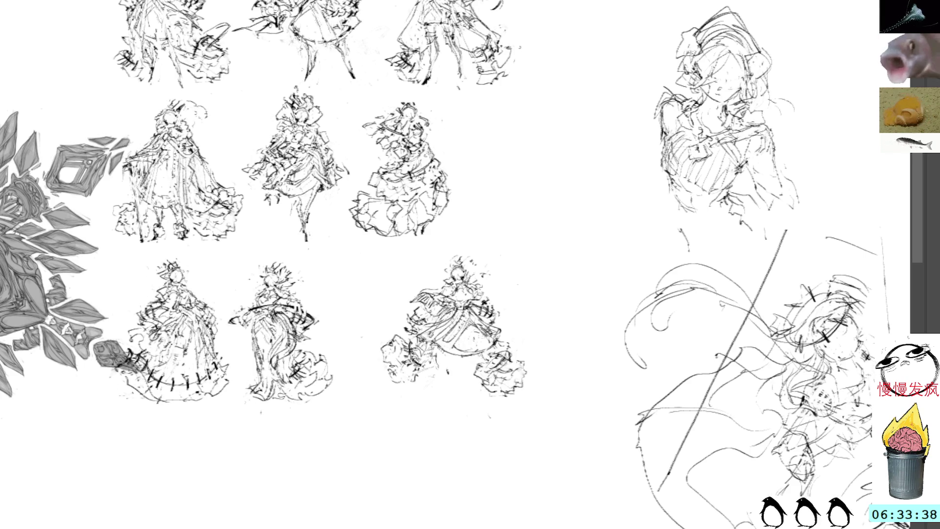
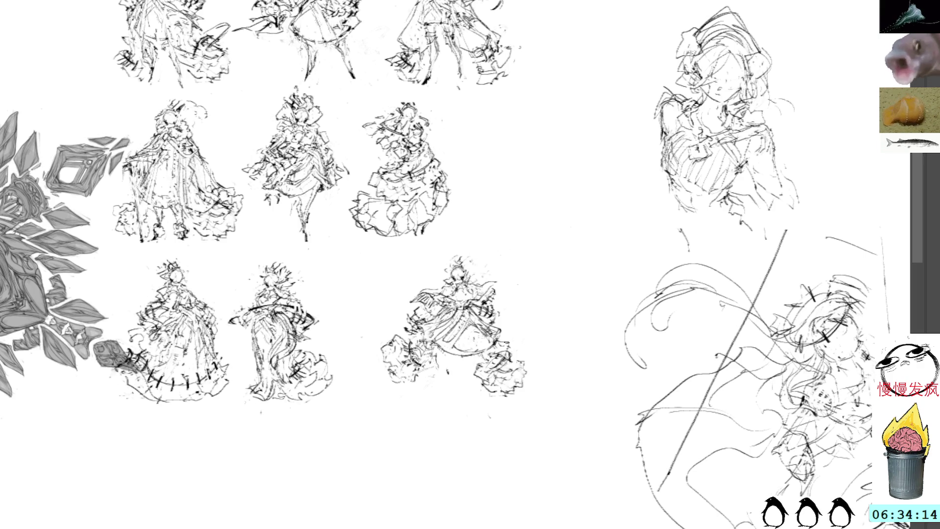
Free-transform the lower-right skirt piece of the third bottom-row figure into its new rotated position.
{"action": "left_click_drag", "start_coordinate": [511, 339], "coordinate": [525, 337]}
{"action": "key", "text": "ctrl+t"}
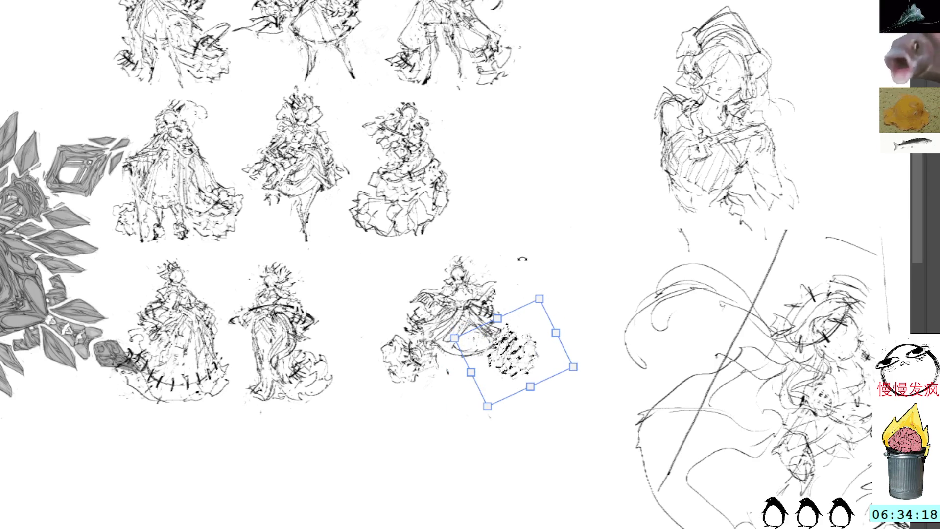
{"action": "key", "text": "Return"}
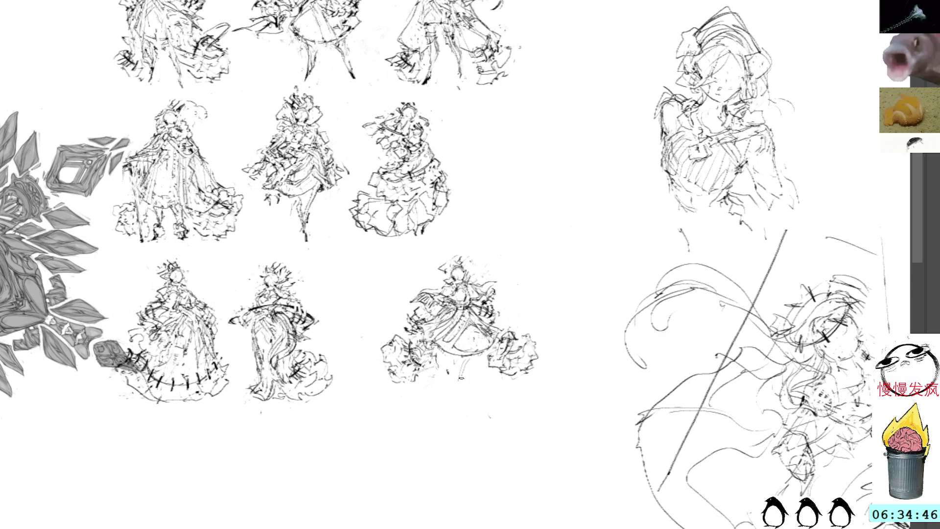
Add a short vertical ink stroke below the figure, undoing a stray looped stroke, and lasso the whole figure.
{"action": "left_click_drag", "start_coordinate": [455, 355], "coordinate": [456, 394]}
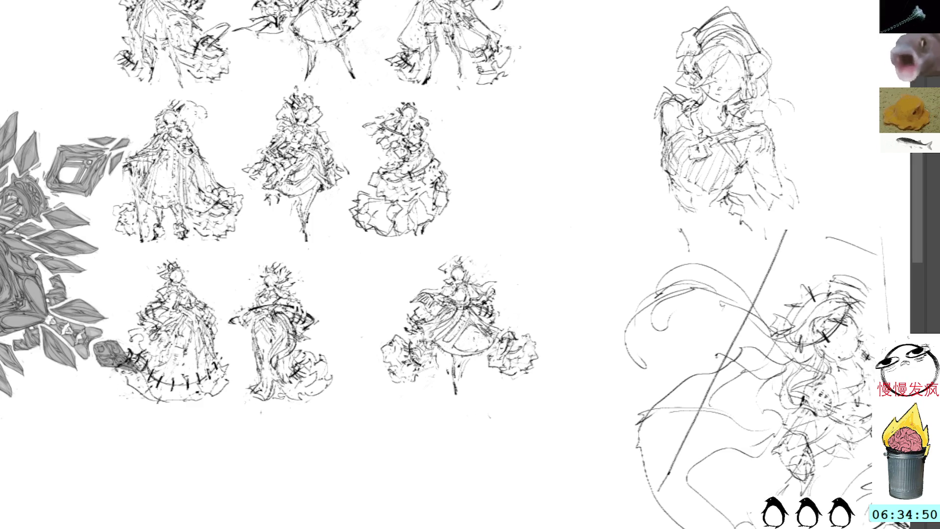
{"action": "left_click_drag", "start_coordinate": [454, 373], "coordinate": [456, 392]}
{"action": "key", "text": "ctrl+z"}
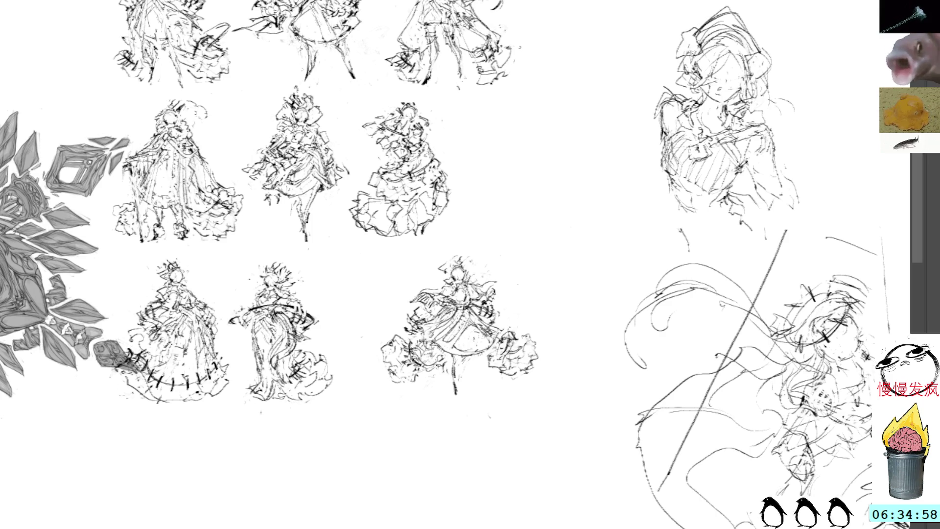
{"action": "left_click_drag", "start_coordinate": [470, 233], "coordinate": [496, 252]}
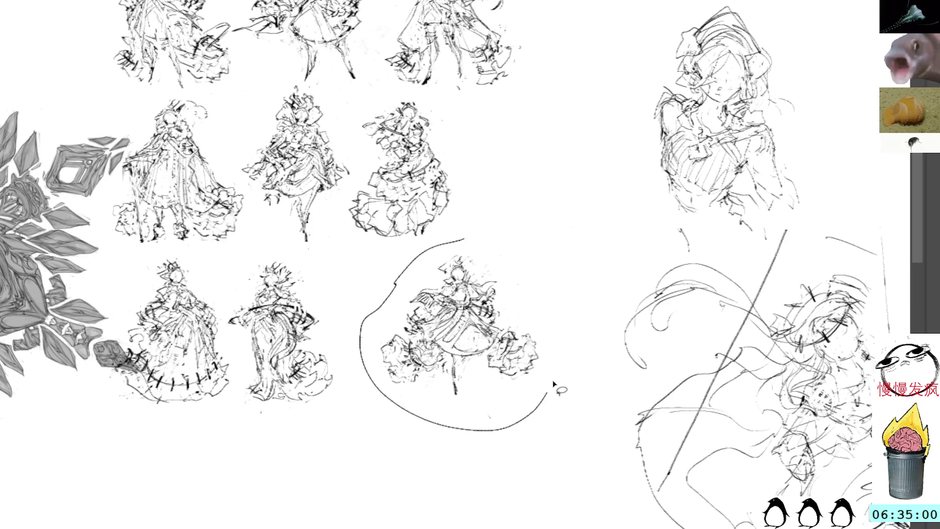
Free-transform the selected figure left and slightly up toward its neighbours and commit the move.
{"action": "key", "text": "ctrl+t"}
{"action": "left_click_drag", "start_coordinate": [474, 337], "coordinate": [442, 302]}
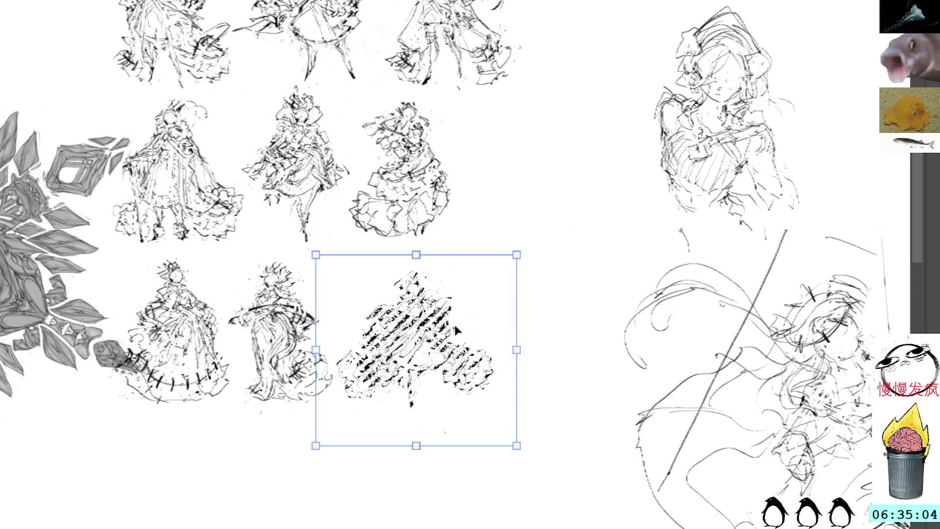
{"action": "left_click_drag", "start_coordinate": [455, 330], "coordinate": [454, 319]}
{"action": "key", "text": "Return"}
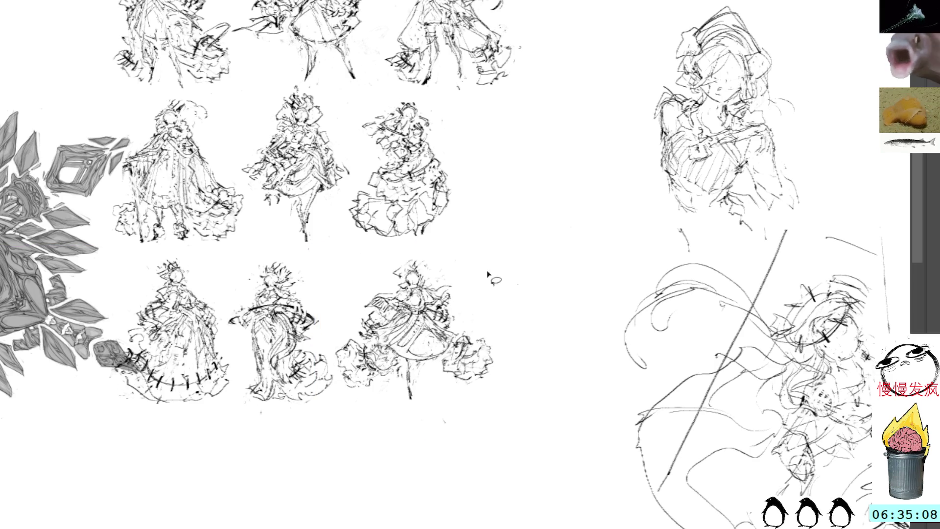